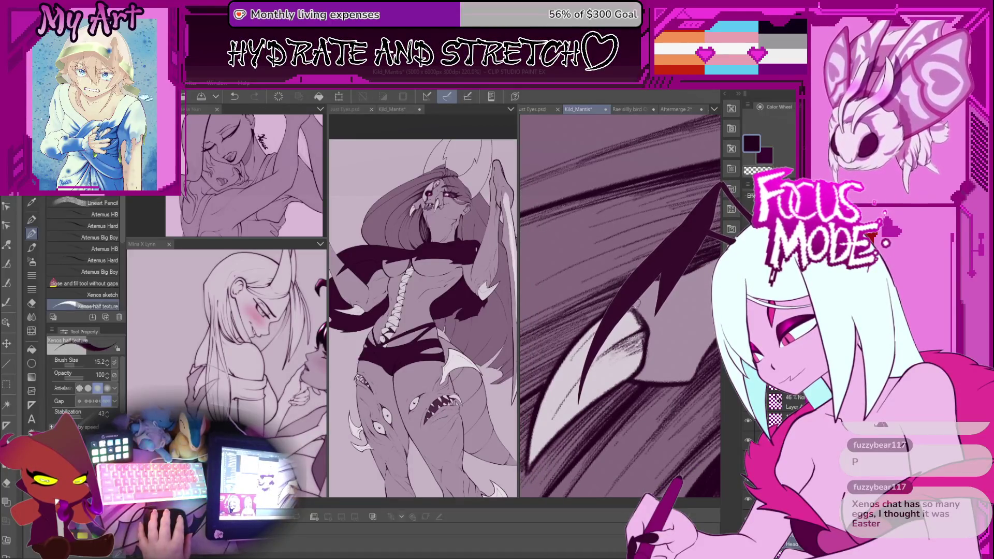
# Step: Undo the stray hatching strokes near the mantis's eye and zoom in on the face
pyautogui.hotkey('ctrl', '+')
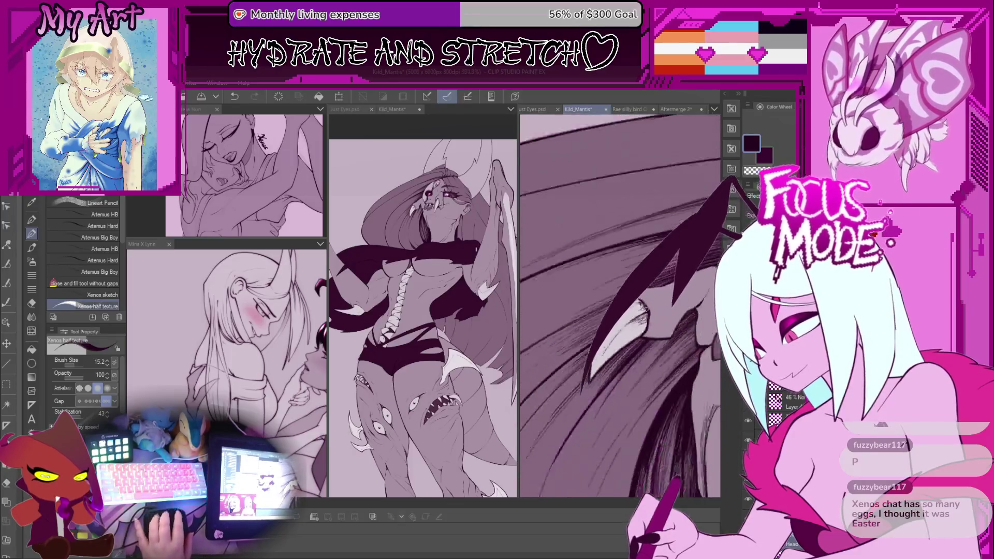
pyautogui.hotkey('ctrl', 'z')
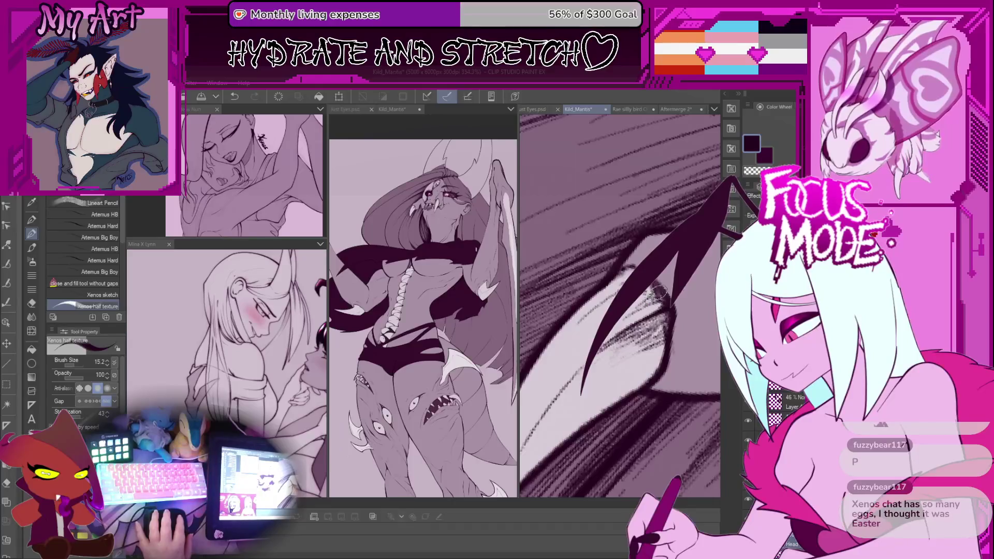
pyautogui.hotkey('ctrl', '-')
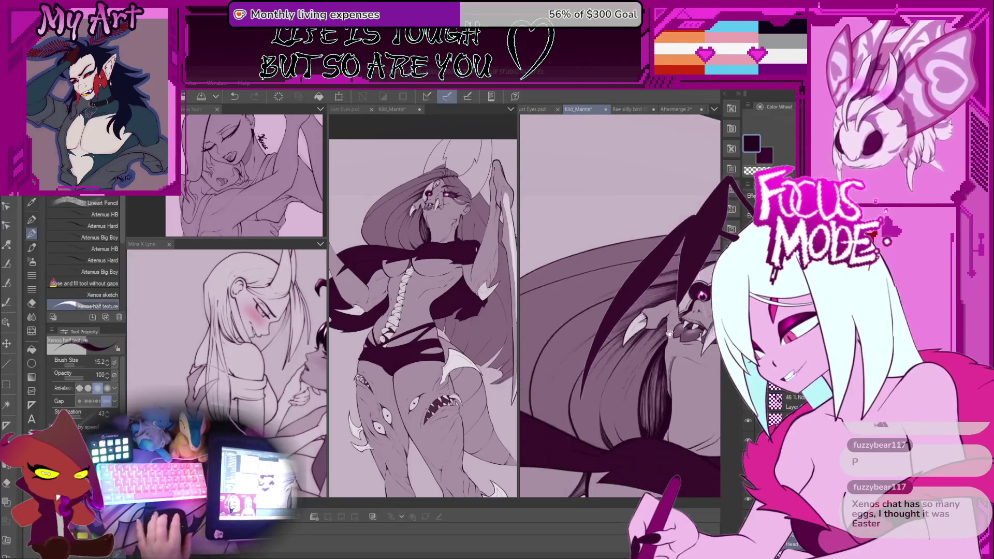
pyautogui.hotkey('ctrl', '+')
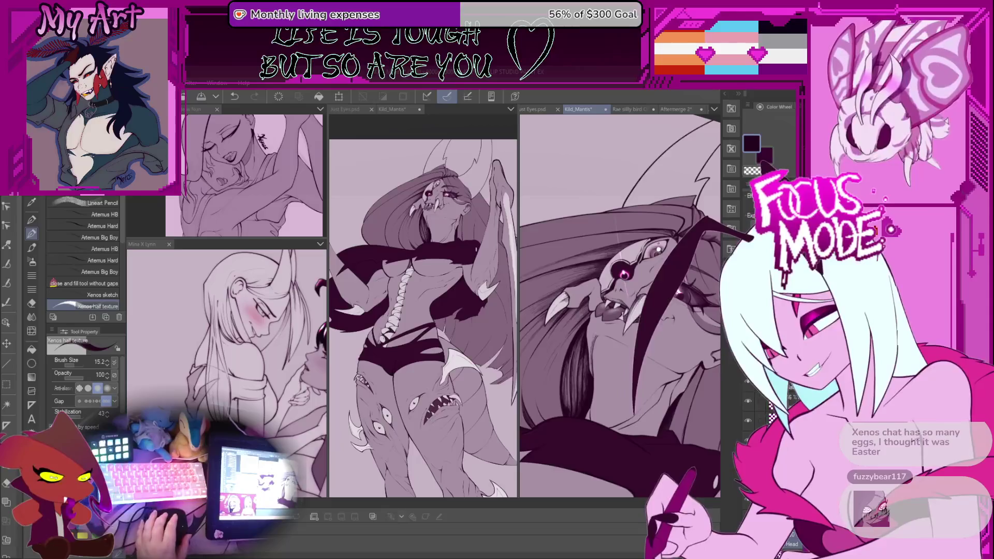
pyautogui.scroll(5, 620, 306)
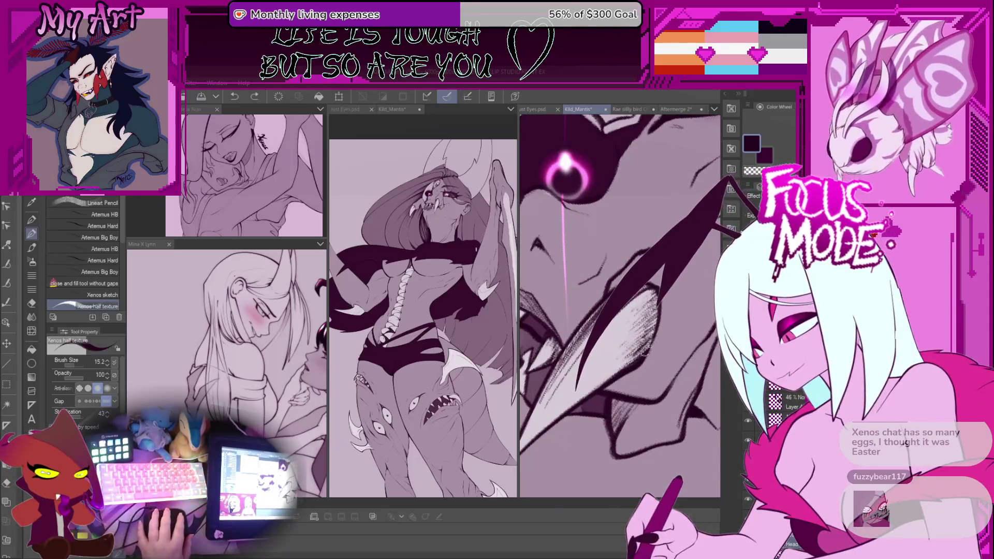
# Step: Hatch the beak below the glowing eye with three fine Xenos half texture pen strokes
pyautogui.moveTo(618, 310); pyautogui.dragTo(580, 398)
pyautogui.moveTo(618, 308); pyautogui.dragTo(580, 396)
pyautogui.moveTo(621, 305)
pyautogui.mouseDown()
pyautogui.moveTo(614, 259)
pyautogui.moveTo(580, 392)
pyautogui.mouseUp()
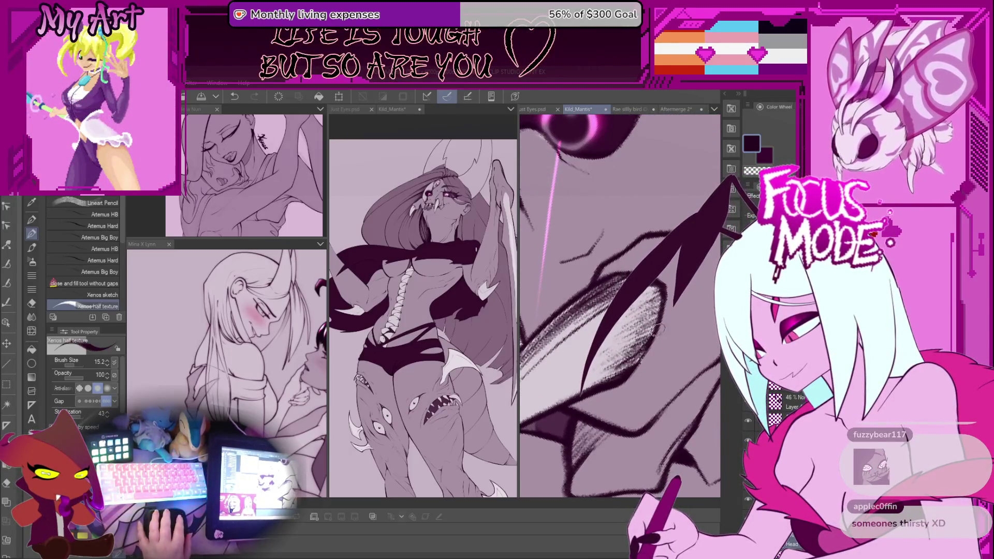
pyautogui.scroll(-2, 653, 330)
pyautogui.scroll(-3, 638, 344)
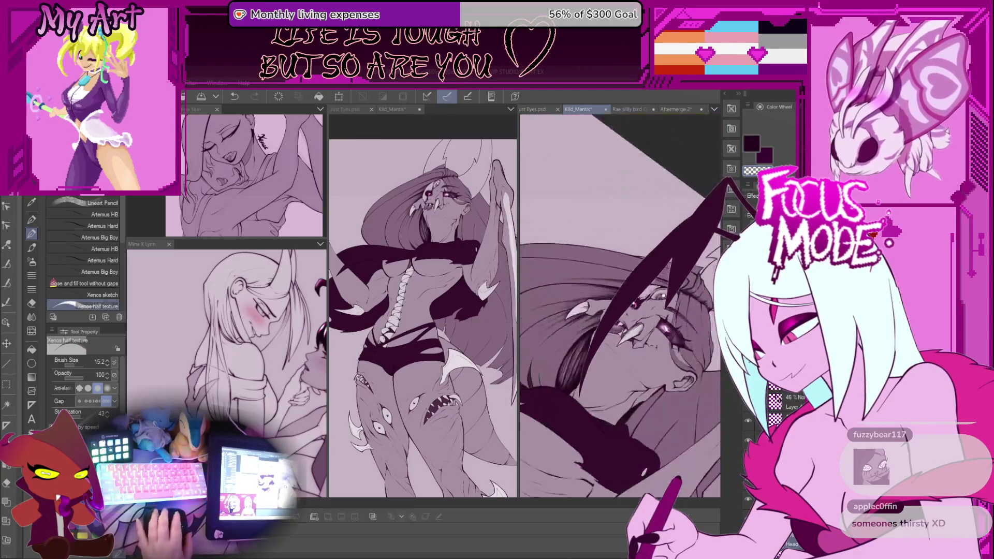
pyautogui.scroll(-2, 614, 356)
pyautogui.scroll(-3, 620, 321)
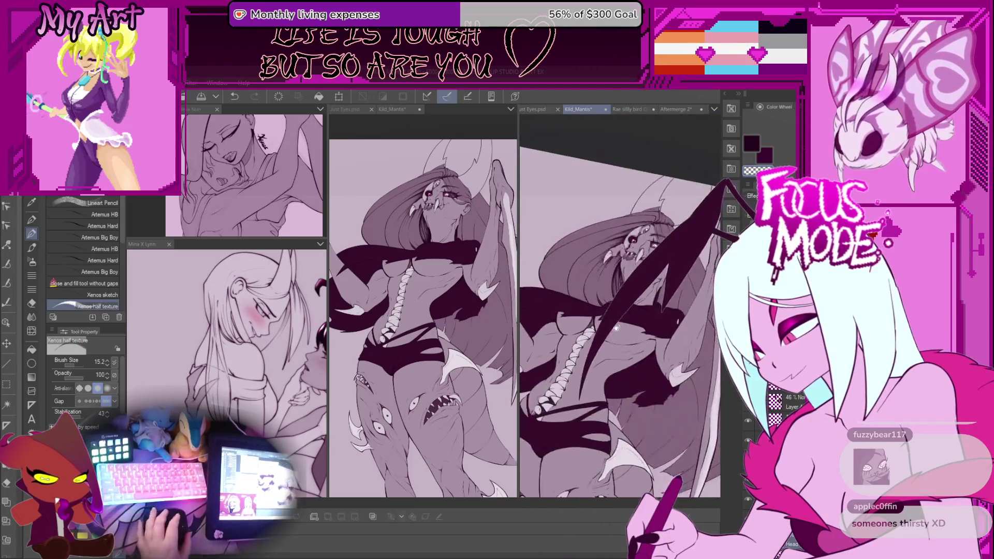
# Step: Zoom into the rib plates and draw a dark ink stroke beside them, then redraw it
pyautogui.scroll(-2, 619, 321)
pyautogui.scroll(1, 633, 364)
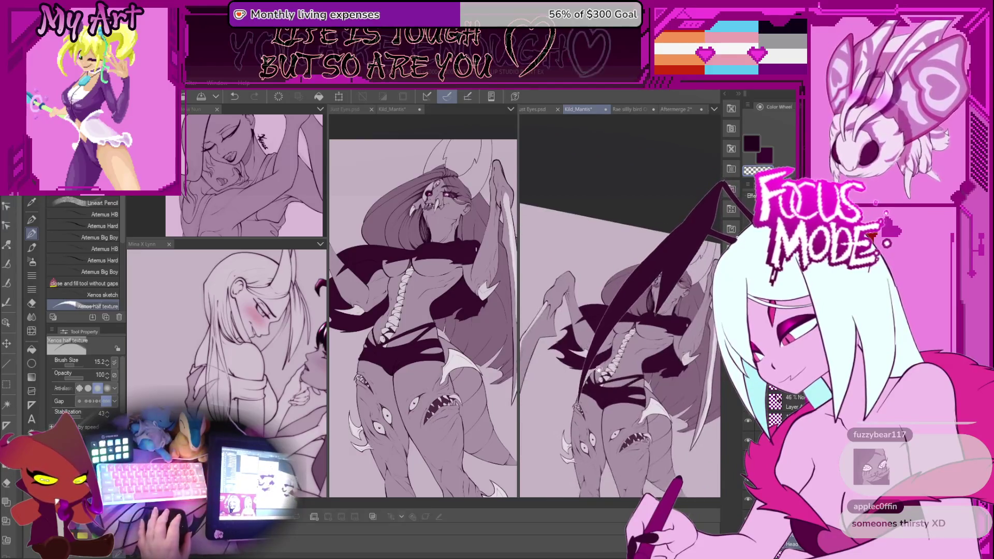
pyautogui.scroll(1, 633, 364)
pyautogui.scroll(1, 633, 363)
pyautogui.scroll(2, 633, 363)
pyautogui.scroll(2, 633, 363)
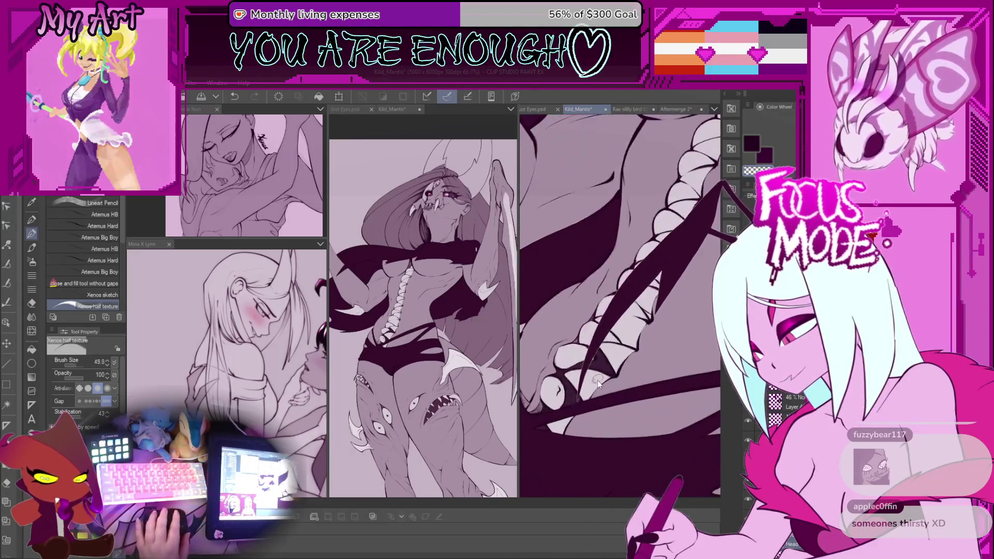
pyautogui.scroll(1, 597, 380)
pyautogui.scroll(1, 600, 357)
pyautogui.scroll(1, 601, 350)
pyautogui.scroll(1, 602, 350)
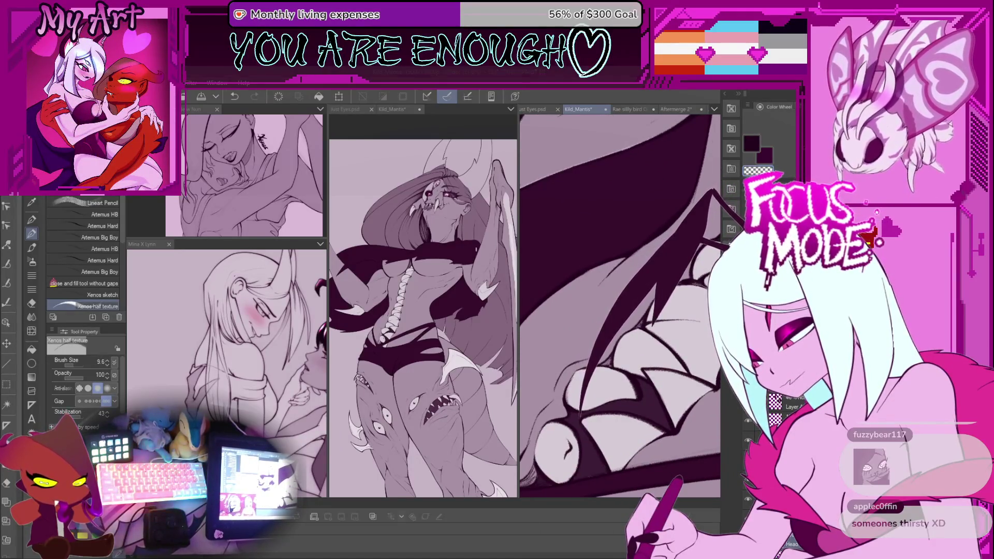
pyautogui.moveTo(629, 299); pyautogui.dragTo(582, 430)
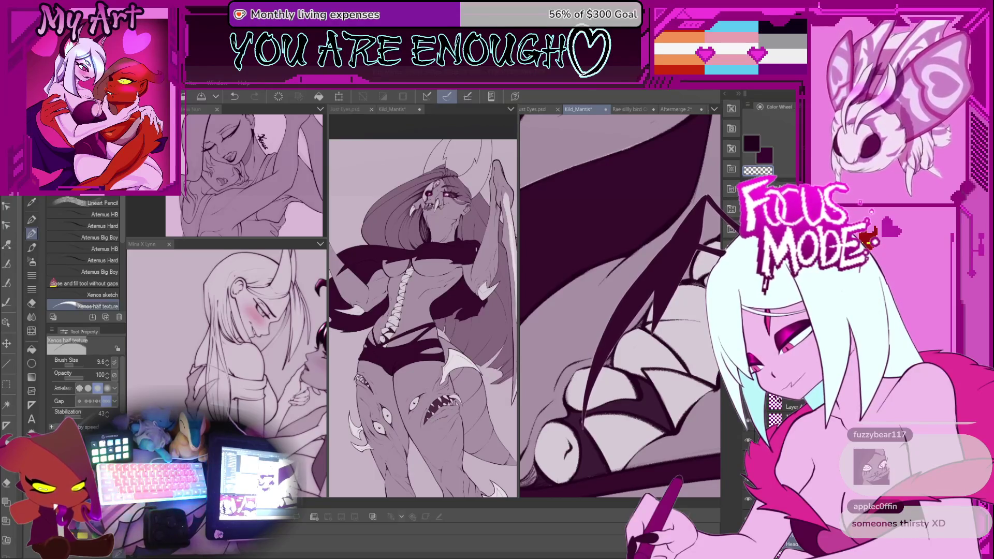
pyautogui.moveTo(627, 300); pyautogui.dragTo(582, 429)
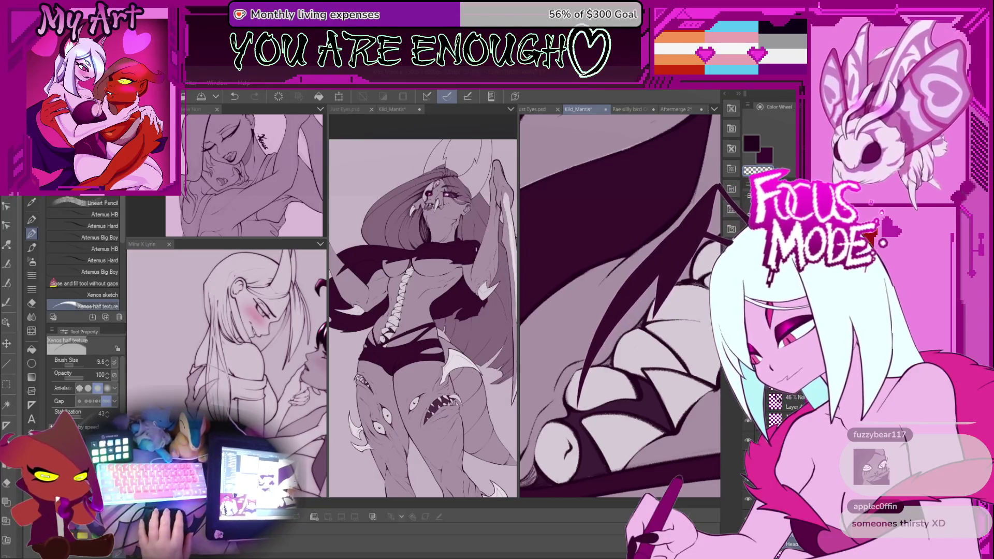
# Step: Rework the dark stroke along the plates and add a small stroke at the wing edge
pyautogui.scroll(1, 552, 394)
pyautogui.scroll(1, 551, 417)
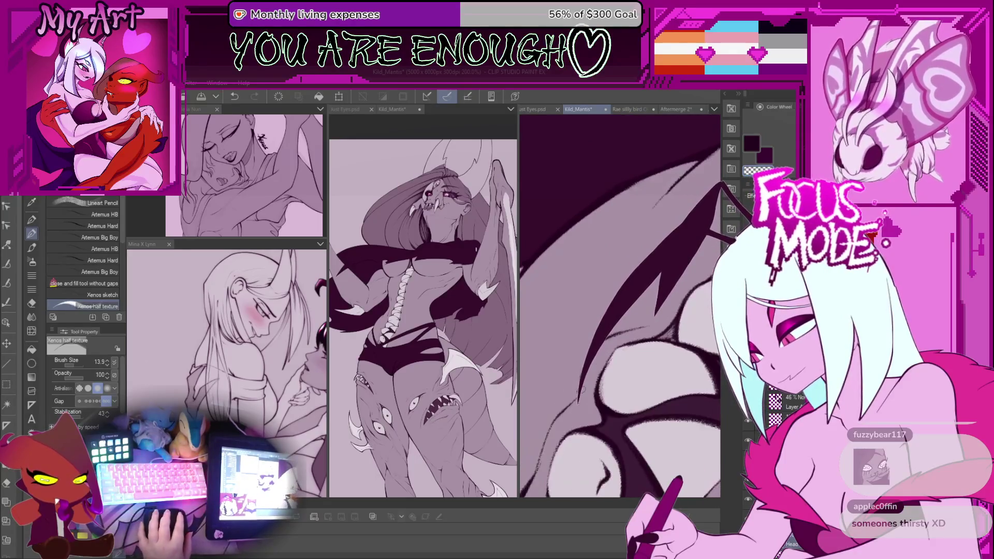
pyautogui.moveTo(620, 300); pyautogui.dragTo(578, 398)
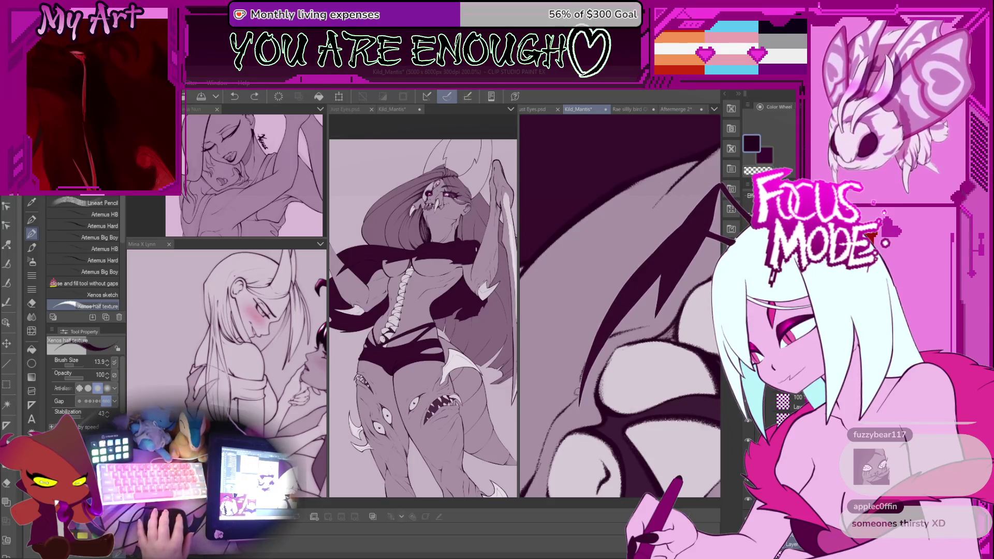
pyautogui.moveTo(576, 386); pyautogui.dragTo(580, 369)
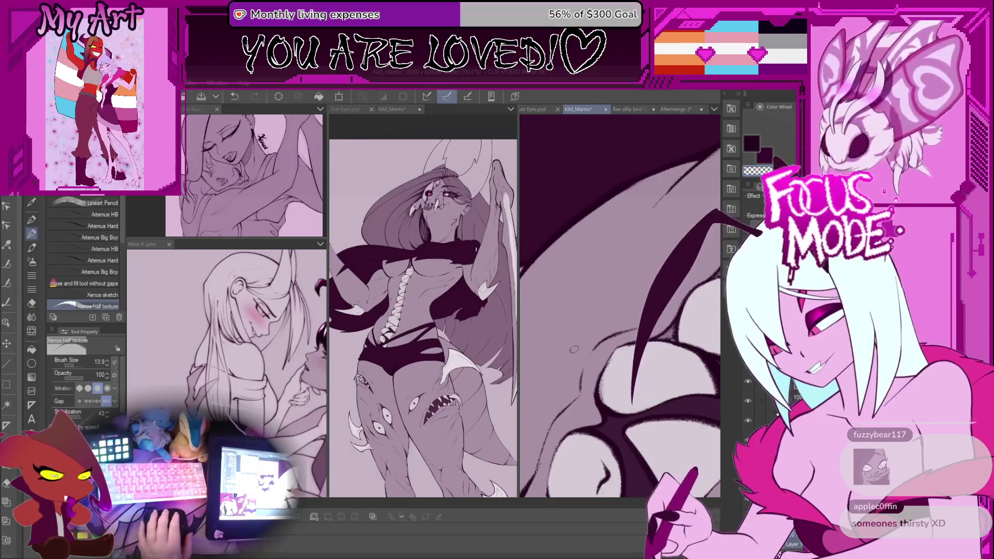
# Step: Rotate the view around the wing and undo the unwanted stroke along its edge
pyautogui.press('-')
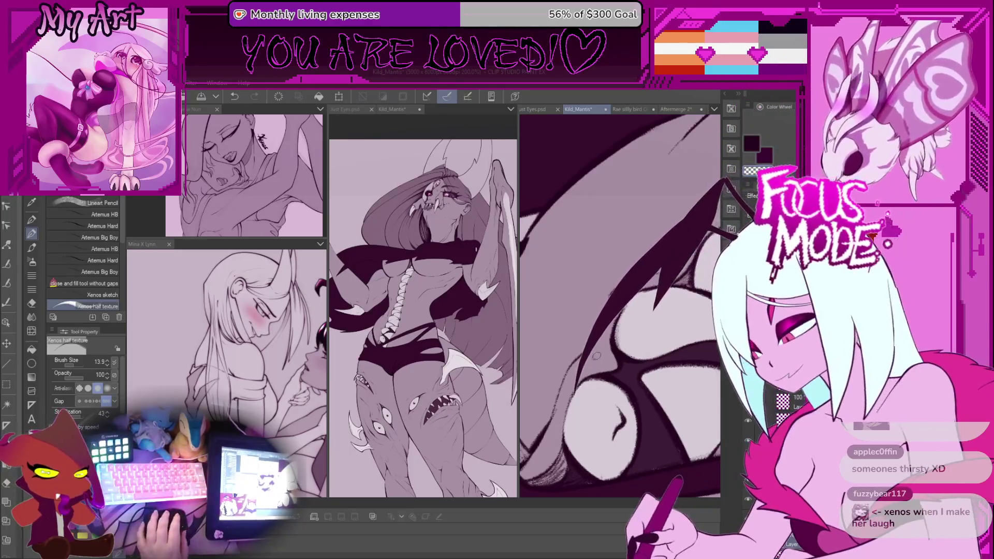
pyautogui.scroll(2, 596, 356)
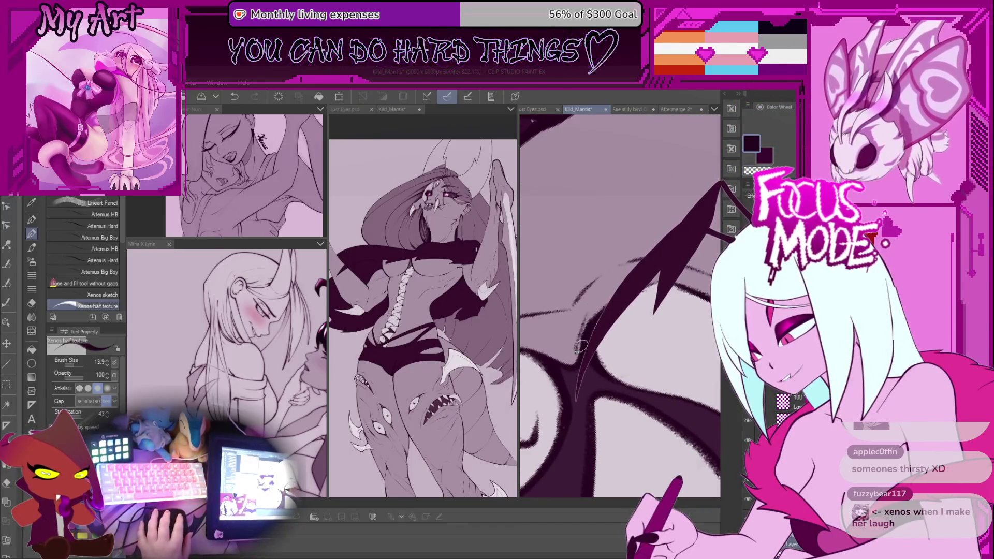
pyautogui.hotkey('ctrl', 'z')
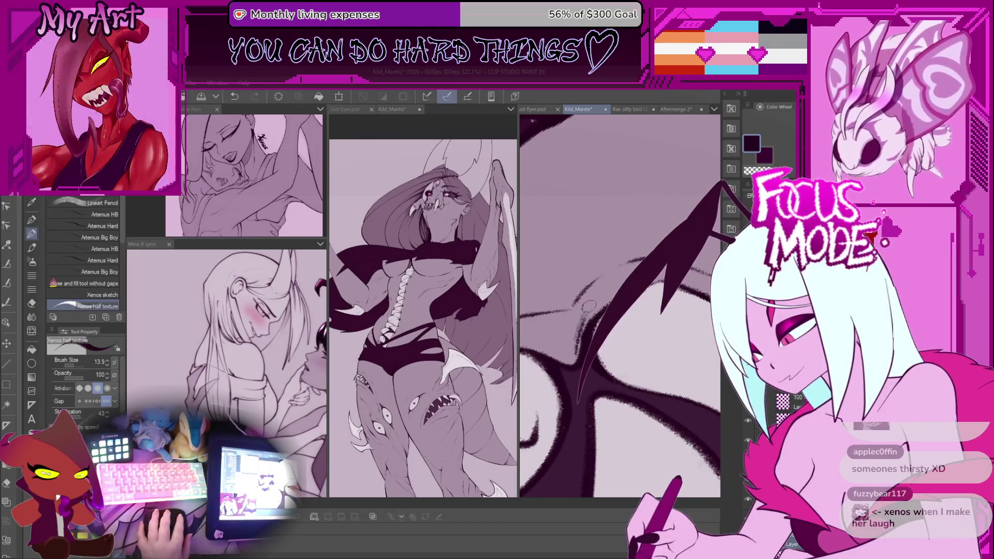
pyautogui.moveTo(594, 272); pyautogui.dragTo(566, 278)
pyautogui.scroll(1, 574, 293)
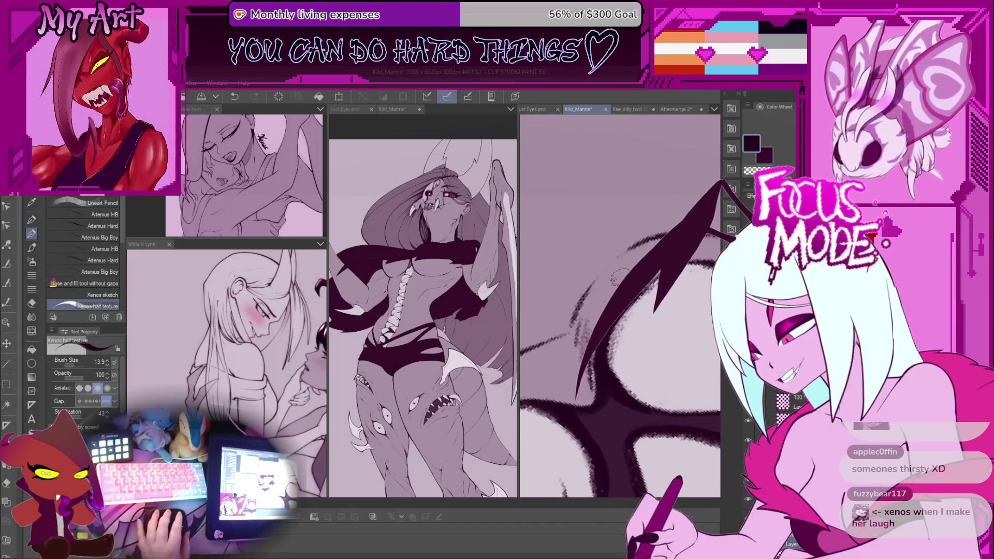
pyautogui.scroll(-3, 590, 318)
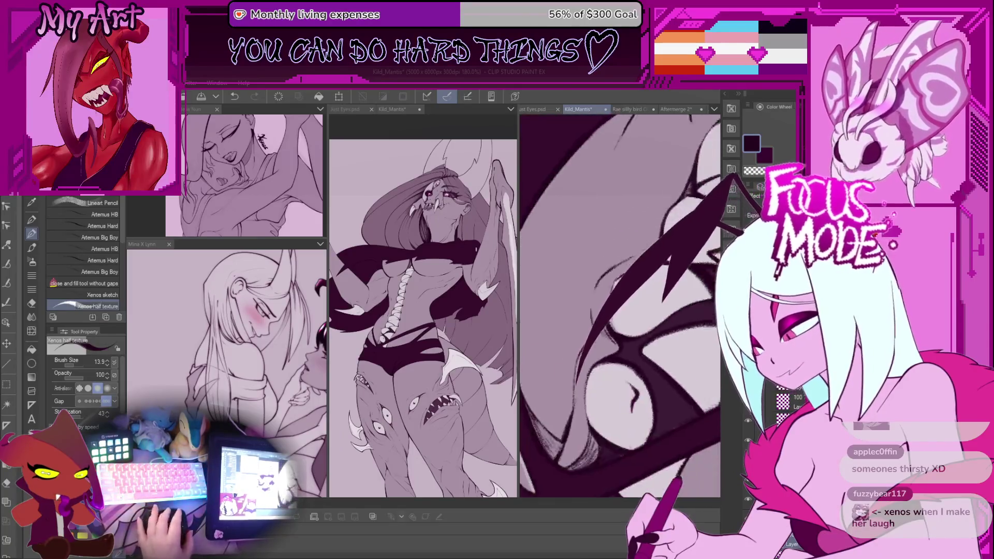
pyautogui.scroll(1, 585, 331)
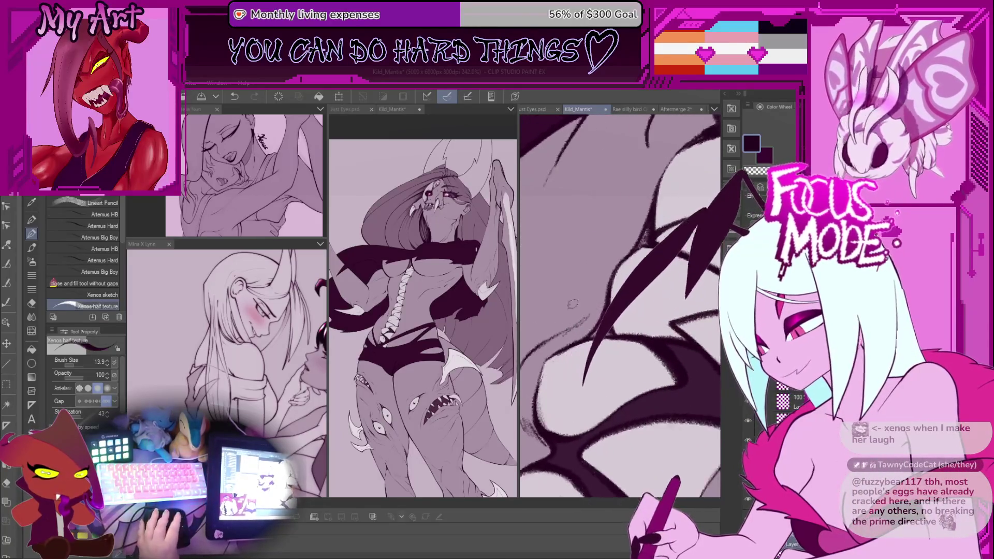
pyautogui.scroll(1, 585, 324)
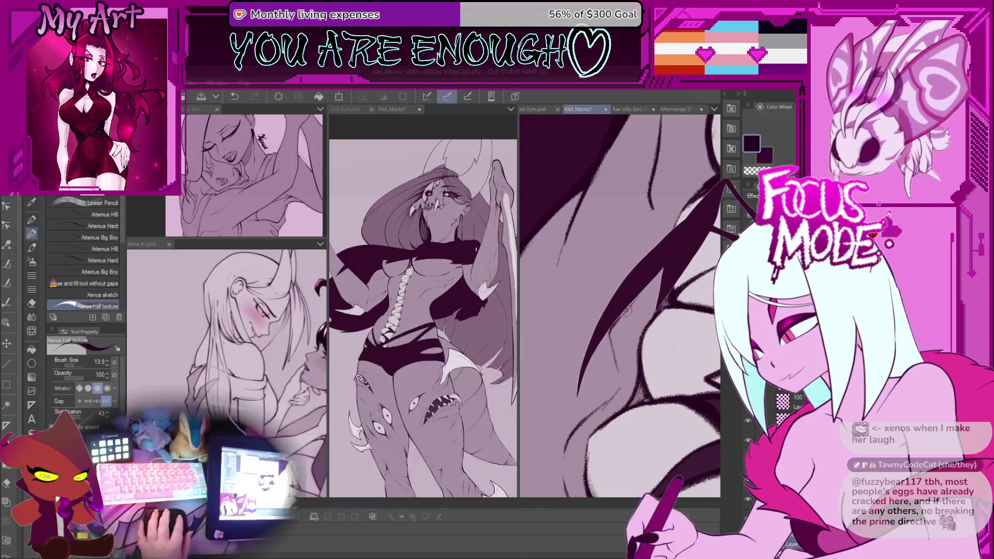
pyautogui.moveTo(625, 311); pyautogui.dragTo(647, 357)
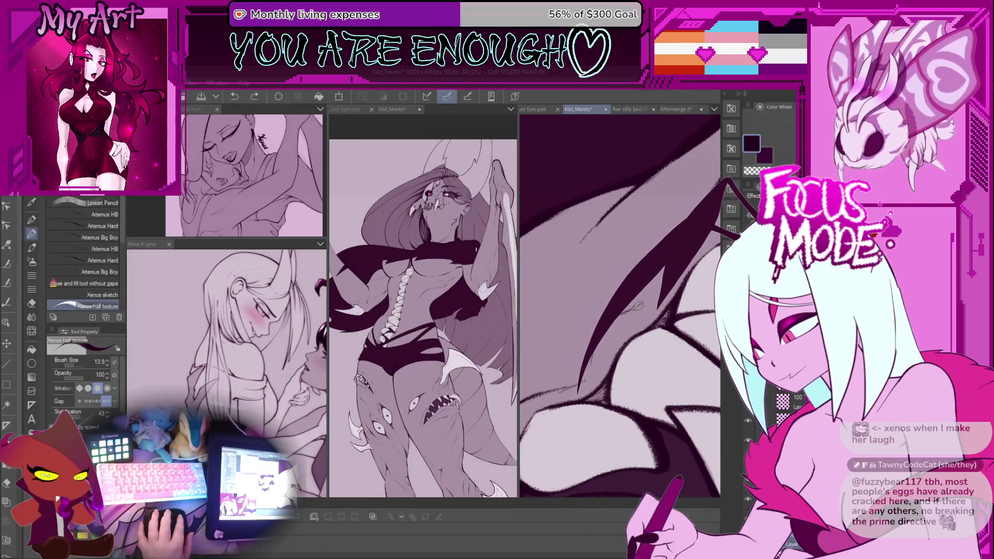
pyautogui.moveTo(621, 310); pyautogui.dragTo(636, 336)
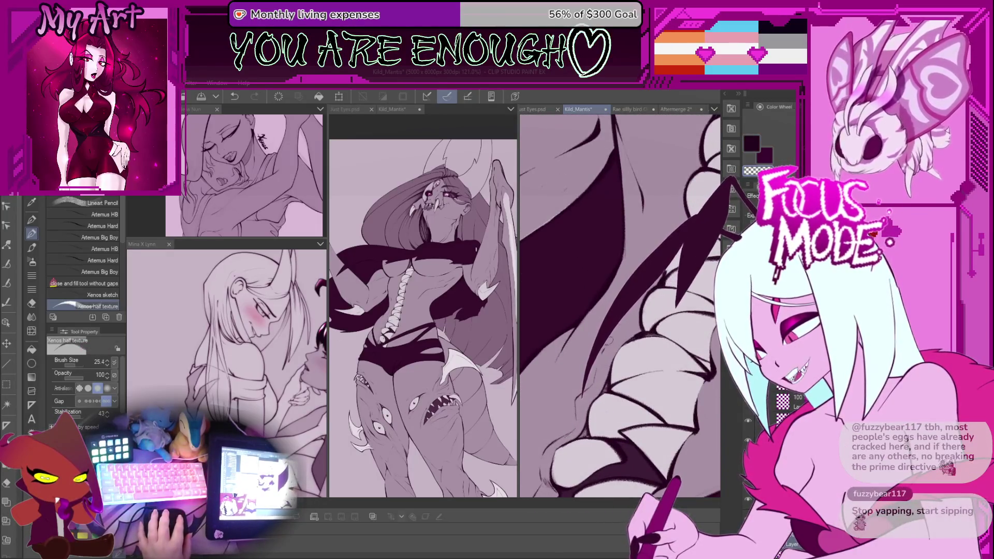
# Step: Try a thin line near the wing, then undo it
pyautogui.scroll(3, 598, 351)
pyautogui.scroll(1, 599, 352)
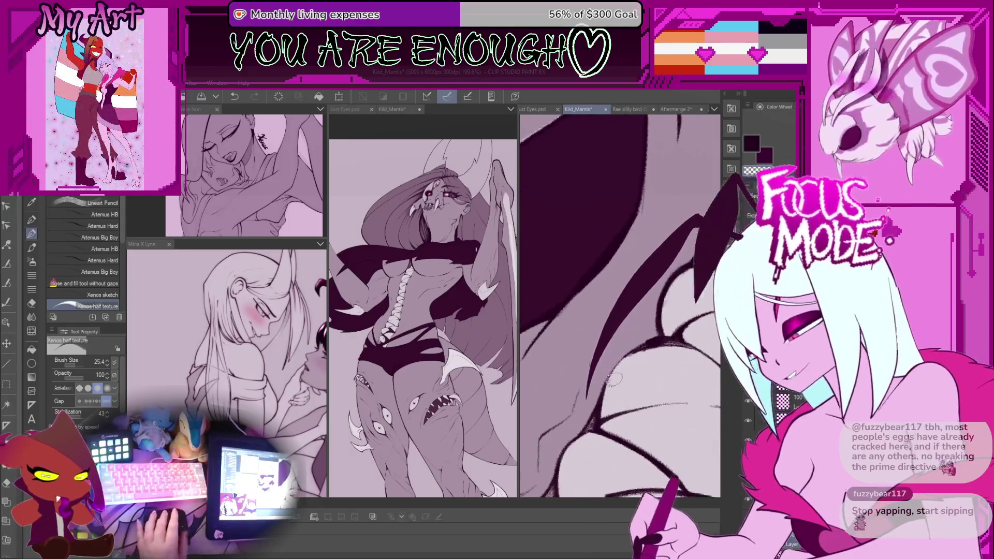
pyautogui.moveTo(595, 357); pyautogui.dragTo(621, 338)
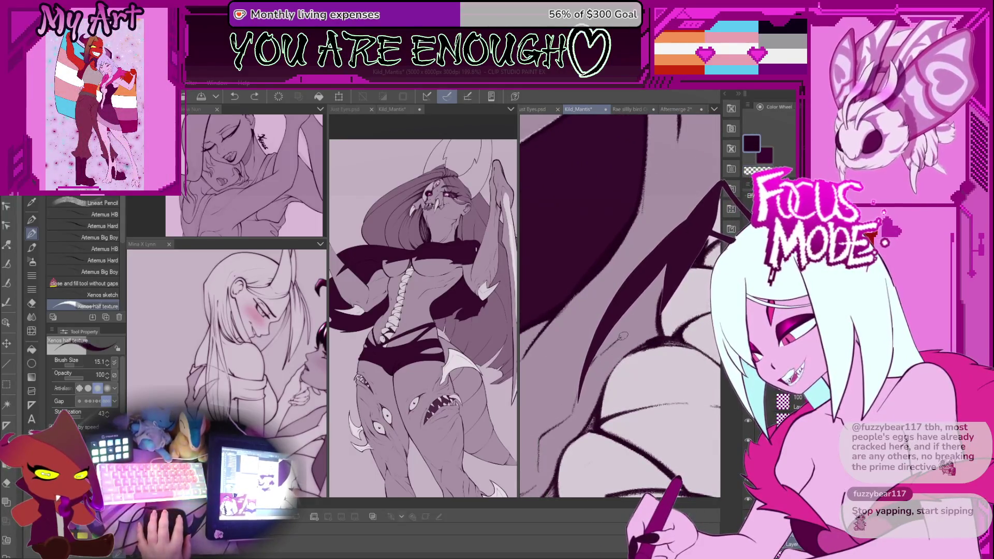
pyautogui.hotkey('ctrl', 'z')
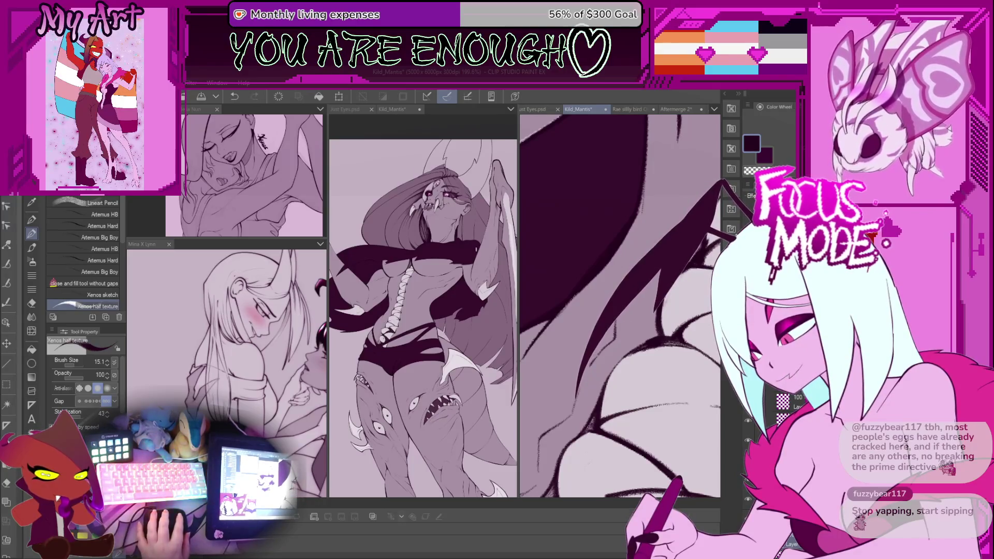
# Step: Rotate the canvas with the wing on top and extend the dark wing fill with strokes
pyautogui.scroll(-3, 619, 306)
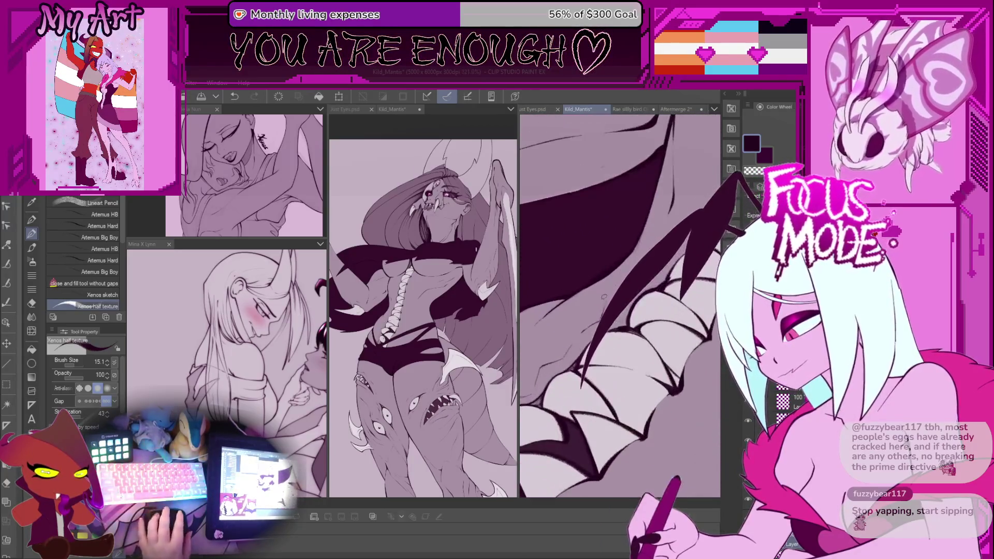
pyautogui.scroll(3, 605, 302)
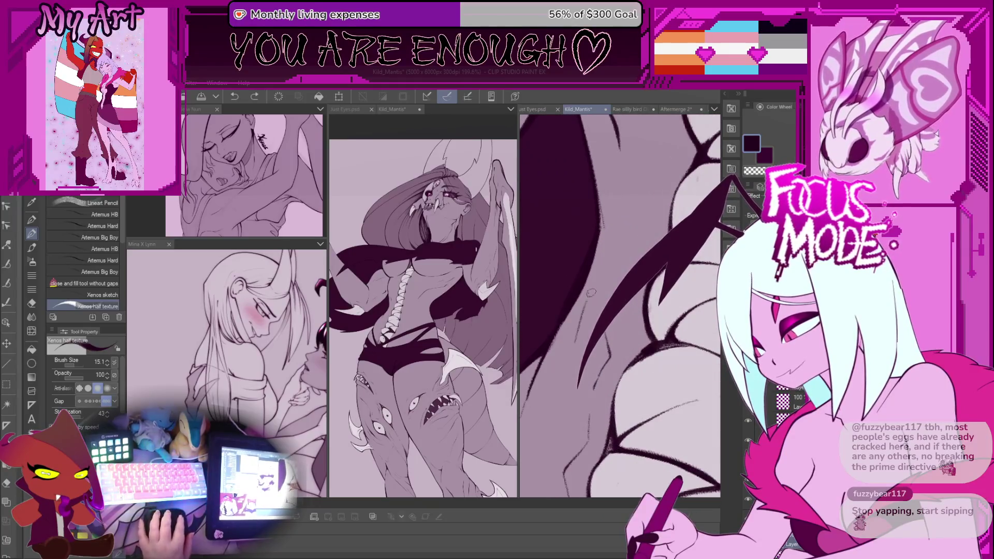
pyautogui.moveTo(587, 302); pyautogui.dragTo(654, 280)
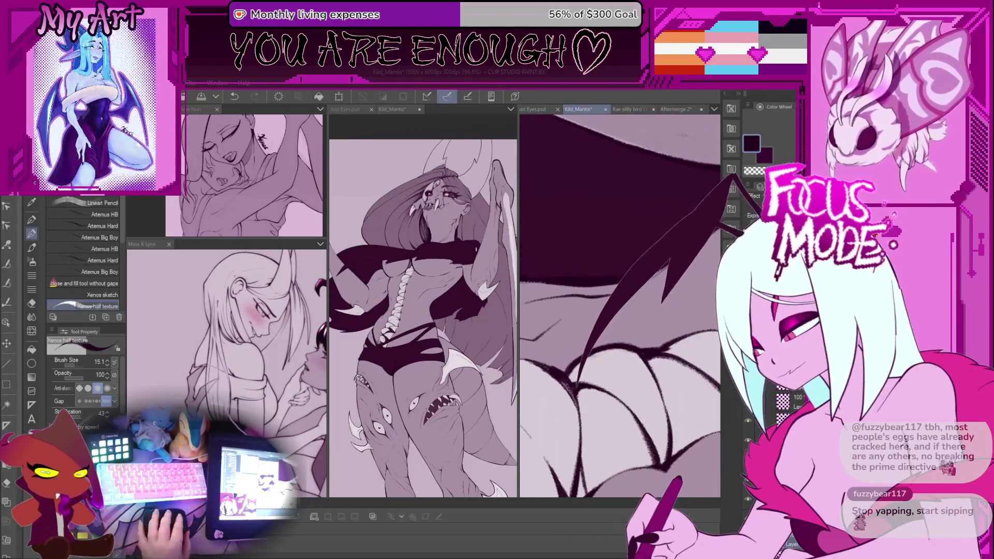
pyautogui.moveTo(587, 369); pyautogui.dragTo(606, 296)
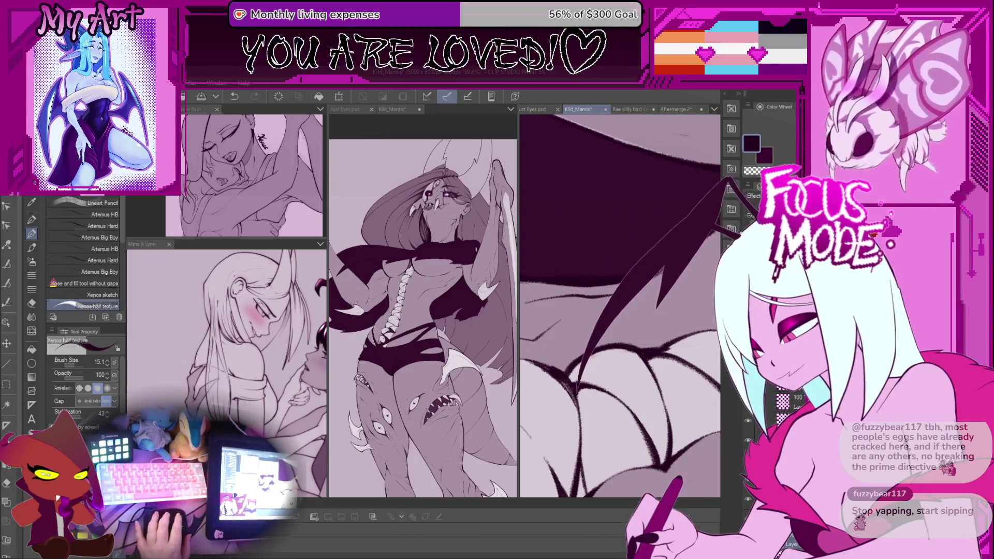
pyautogui.moveTo(660, 272); pyautogui.dragTo(673, 258)
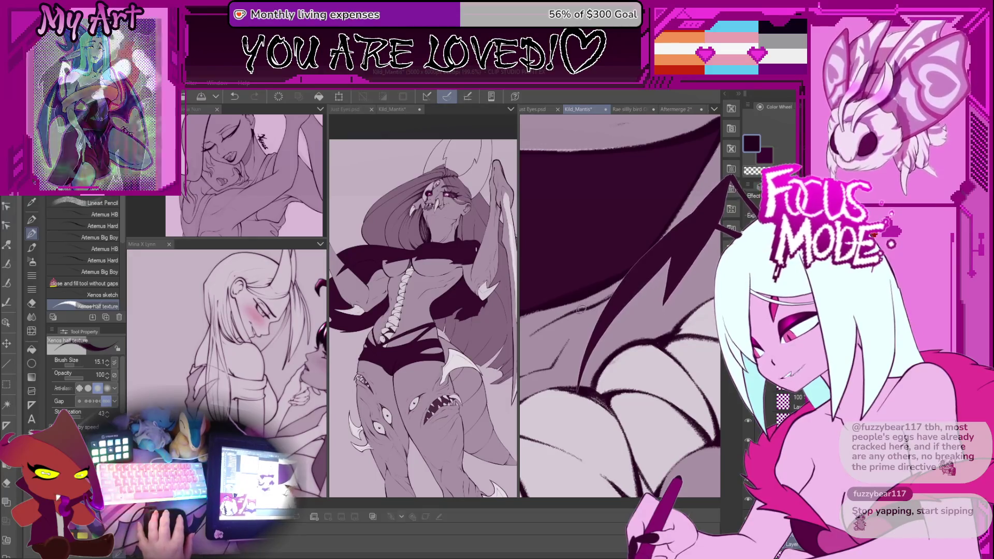
pyautogui.moveTo(594, 303); pyautogui.dragTo(608, 292)
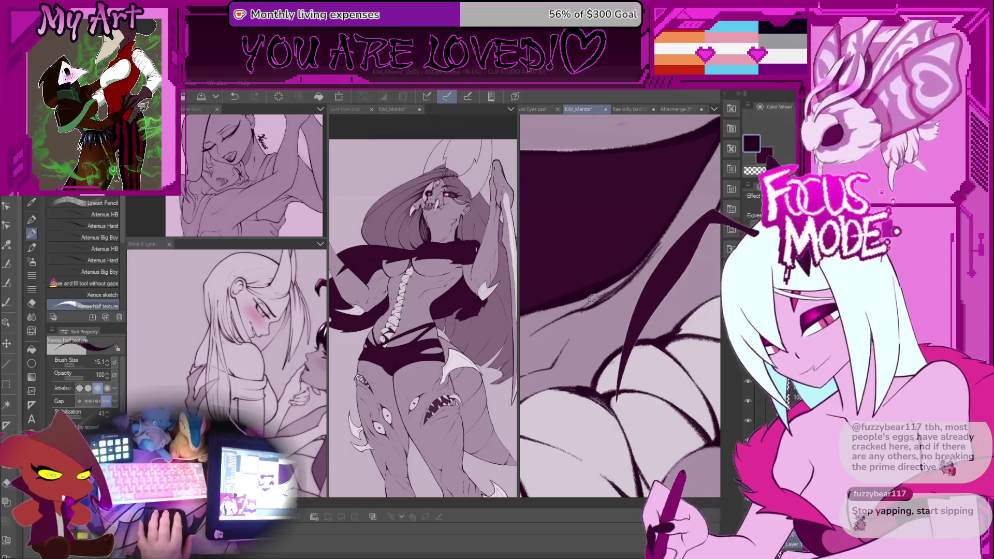
# Step: Reduce the brush size to 18.7 and undo the last wing stroke
pyautogui.scroll(-3, 592, 299)
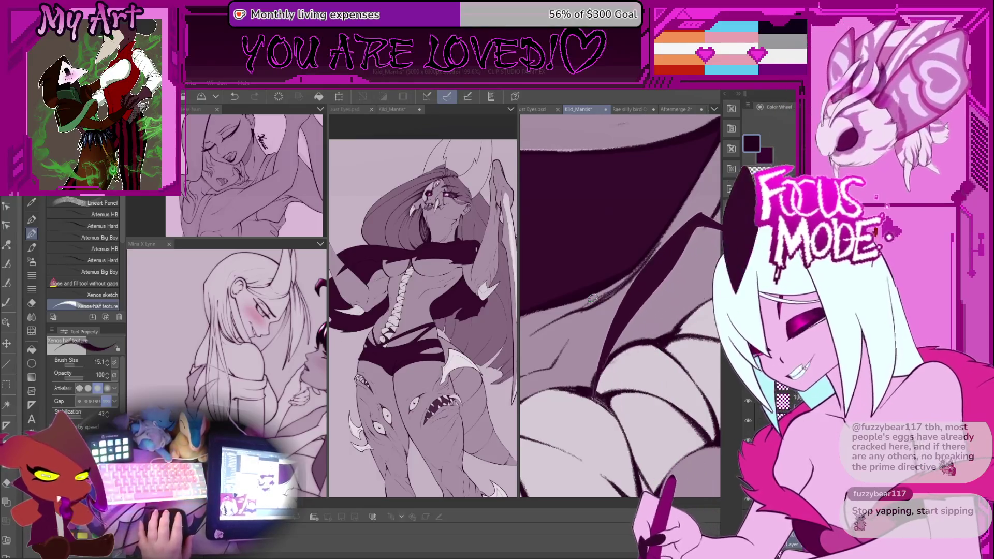
pyautogui.scroll(5, 612, 352)
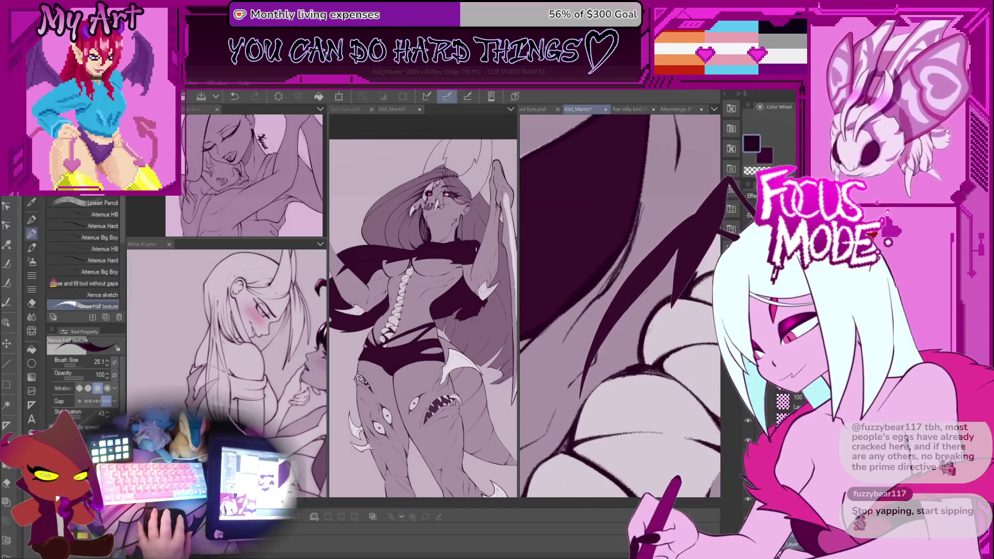
pyautogui.scroll(-1, 619, 306)
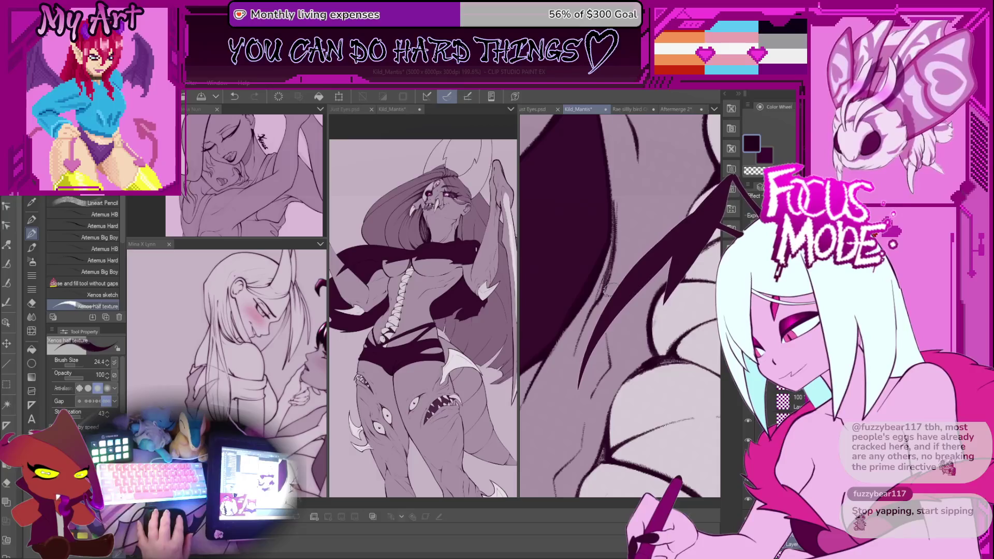
pyautogui.press('[')
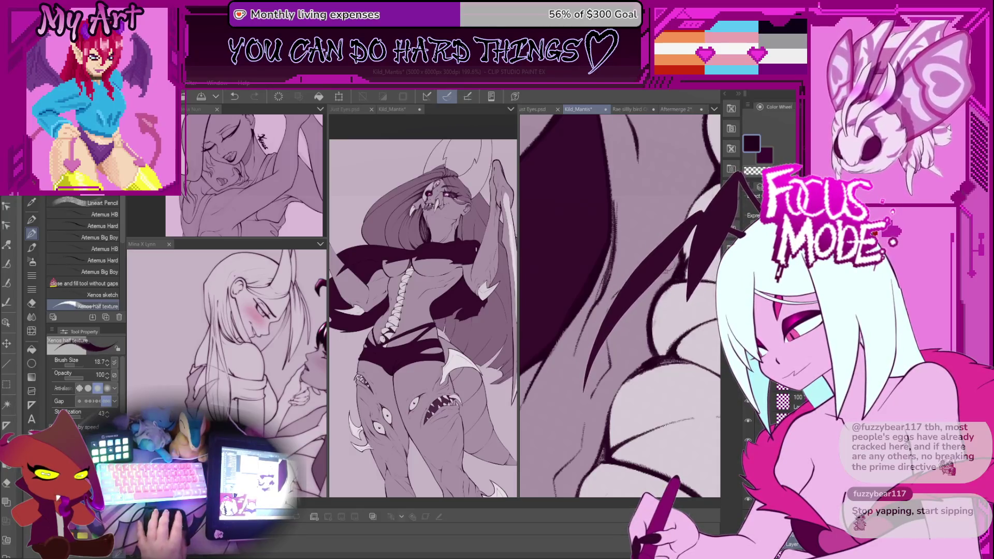
pyautogui.scroll(1, 670, 275)
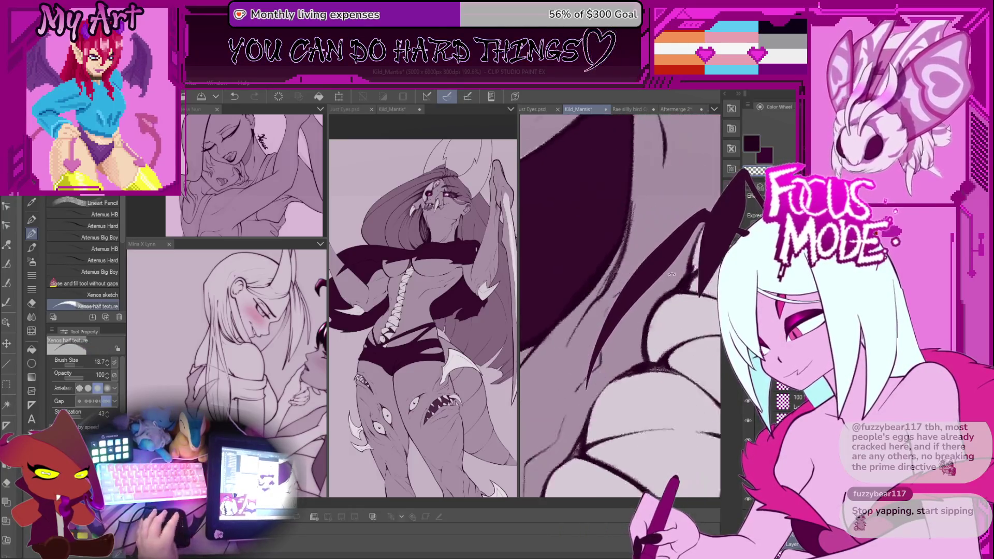
pyautogui.scroll(-1, 670, 275)
pyautogui.scroll(-1, 670, 275)
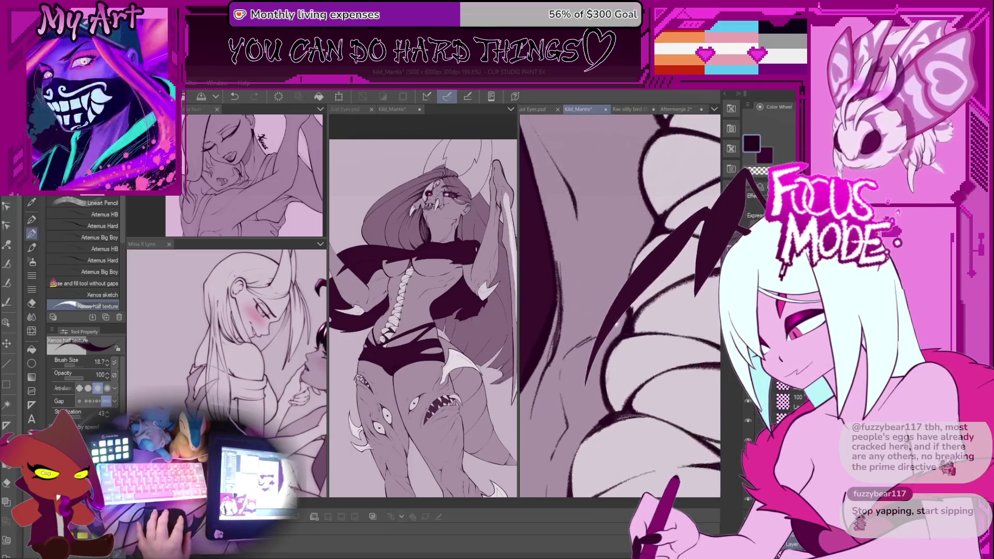
pyautogui.scroll(1, 619, 306)
pyautogui.hotkey('ctrl', 'z')
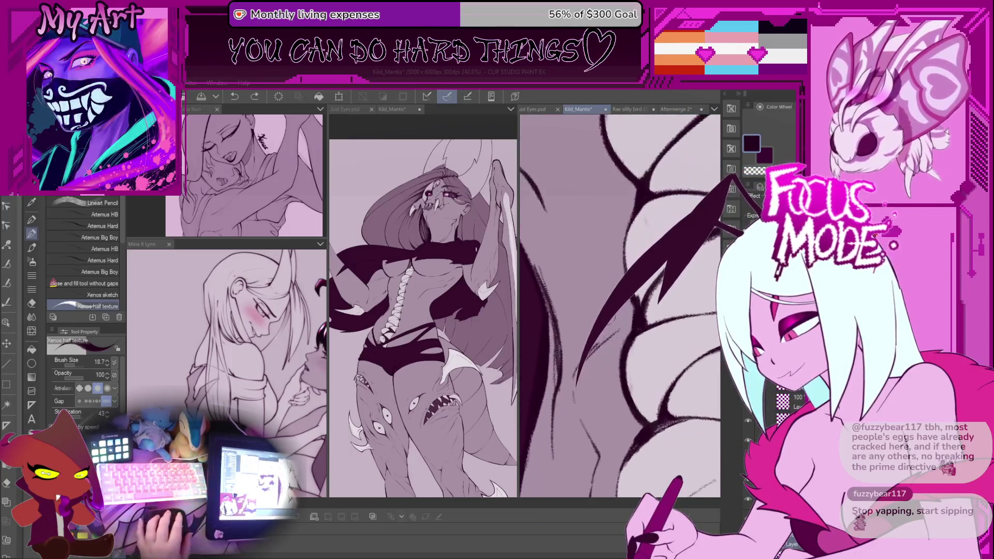
# Step: Zoom around the wing edge and undo another unwanted stroke
pyautogui.scroll(-1, 619, 306)
pyautogui.scroll(-1, 619, 305)
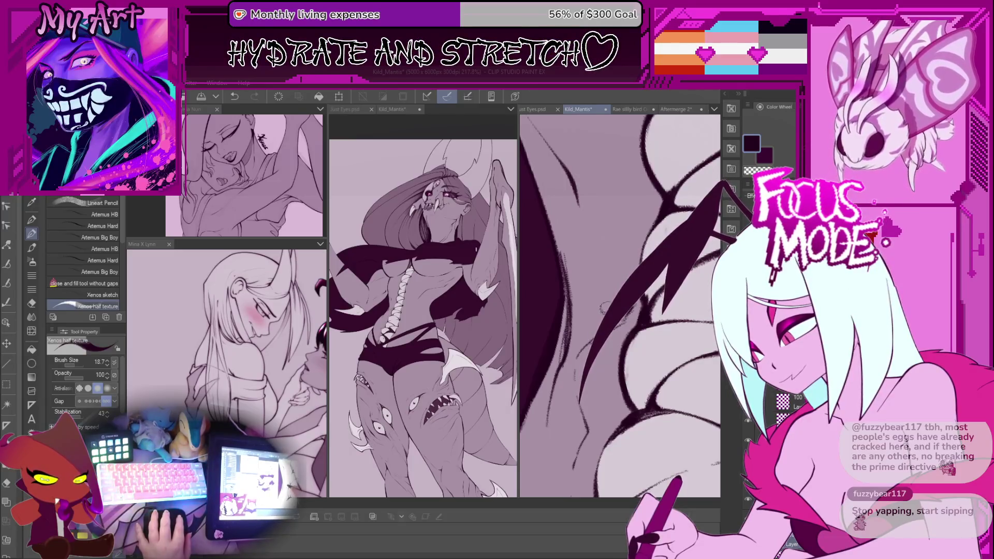
pyautogui.scroll(1, 602, 311)
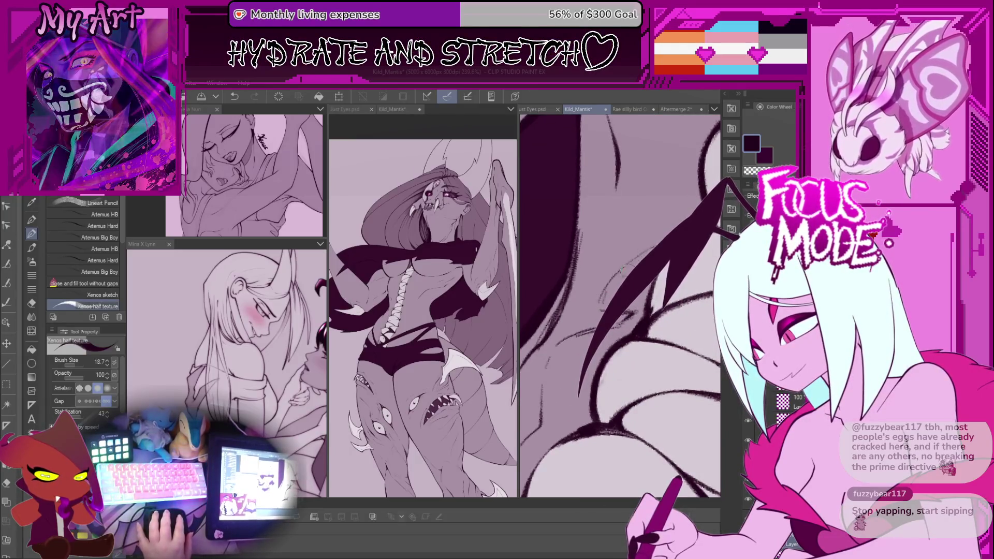
pyautogui.scroll(3, 503, 151)
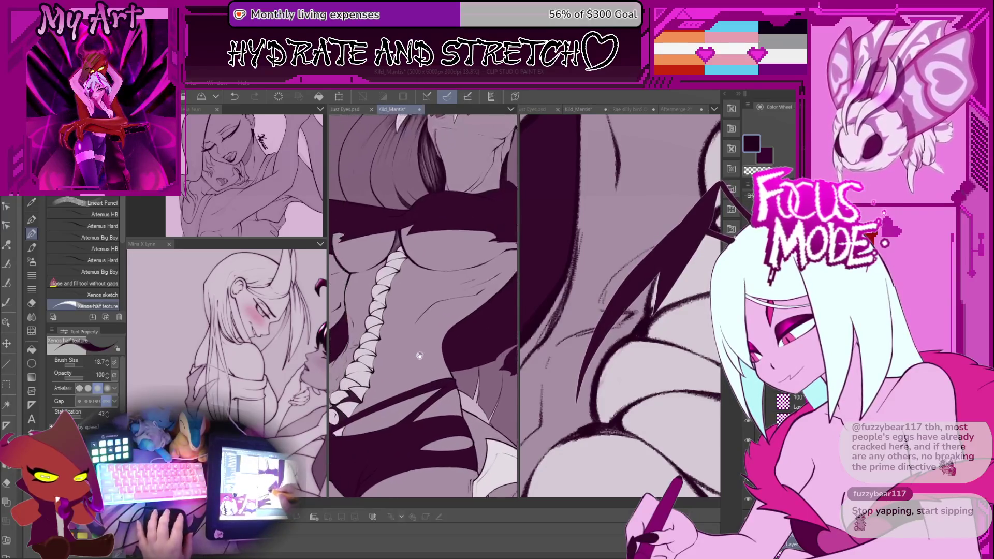
pyautogui.scroll(5, 617, 281)
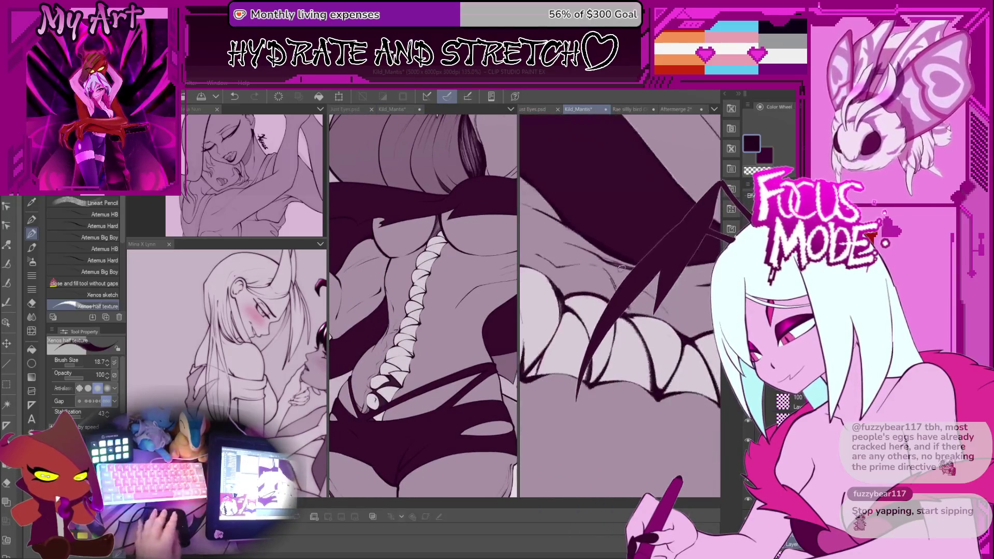
pyautogui.scroll(2, 616, 306)
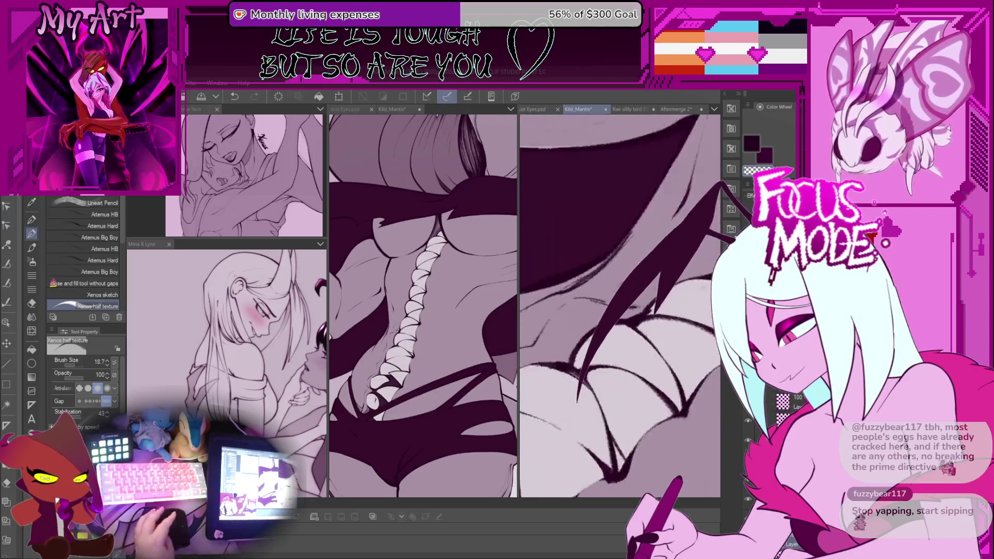
pyautogui.scroll(2, 617, 305)
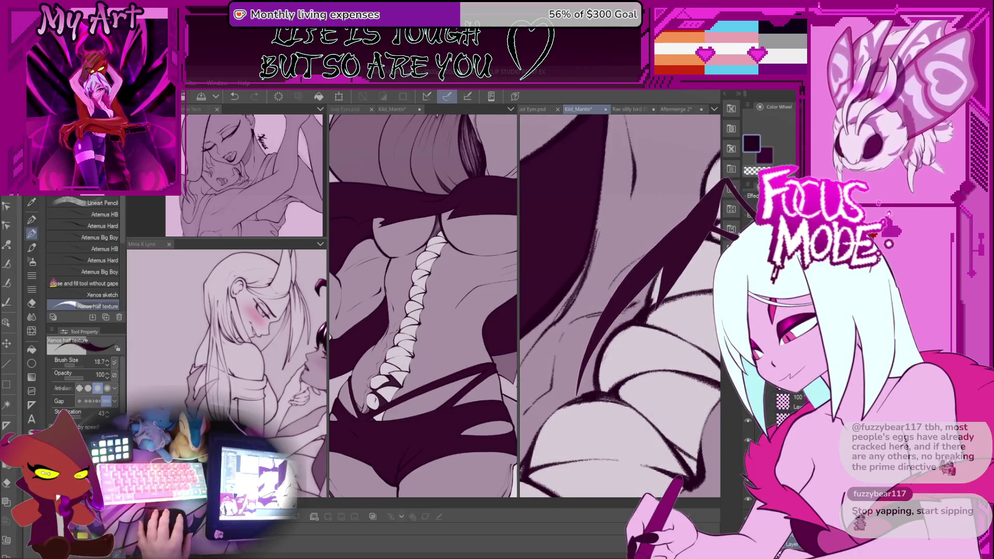
pyautogui.scroll(-3, 619, 306)
pyautogui.scroll(-2, 620, 305)
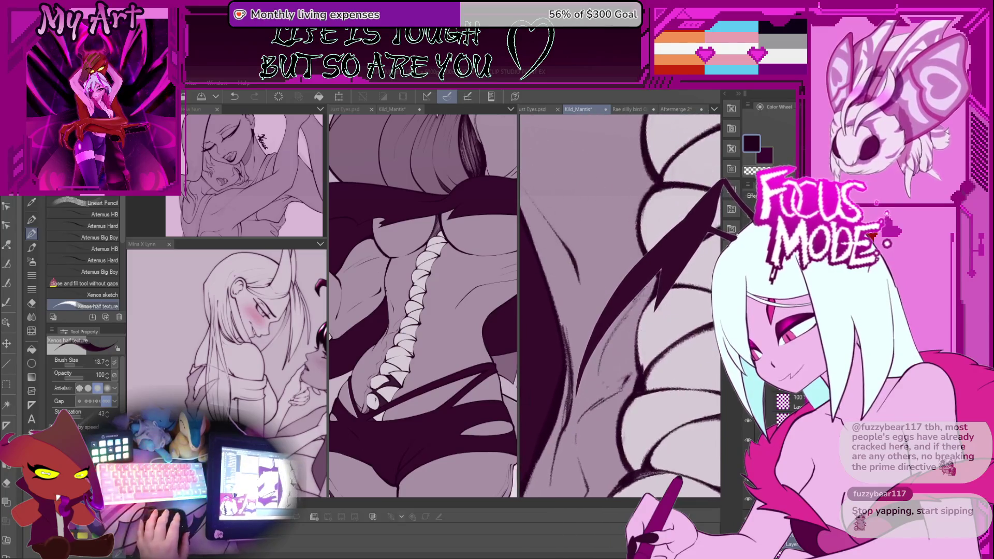
pyautogui.hotkey('ctrl', 'z')
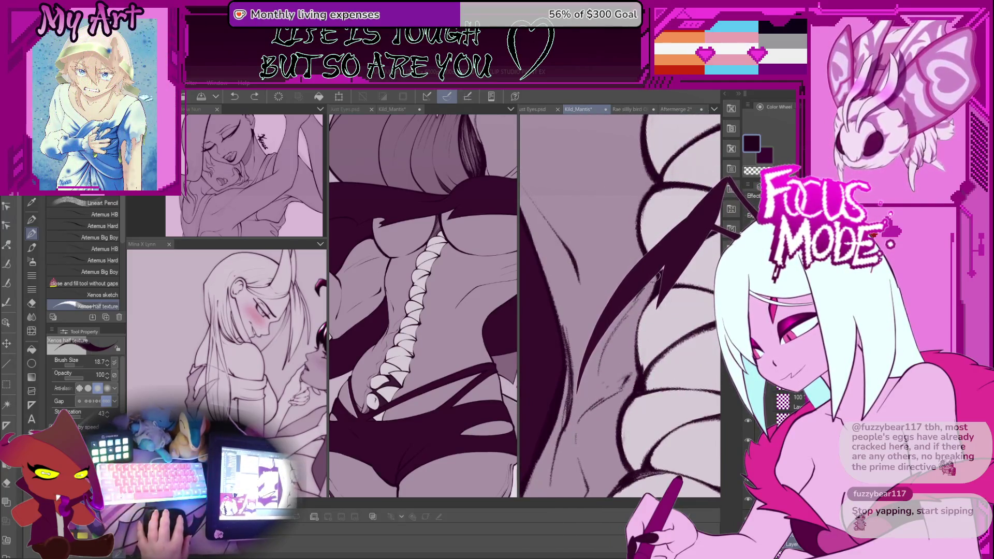
# Step: Switch back to the dark colour, undo the latest wing stroke and redraw the wing line
pyautogui.scroll(2, 644, 286)
pyautogui.scroll(2, 651, 303)
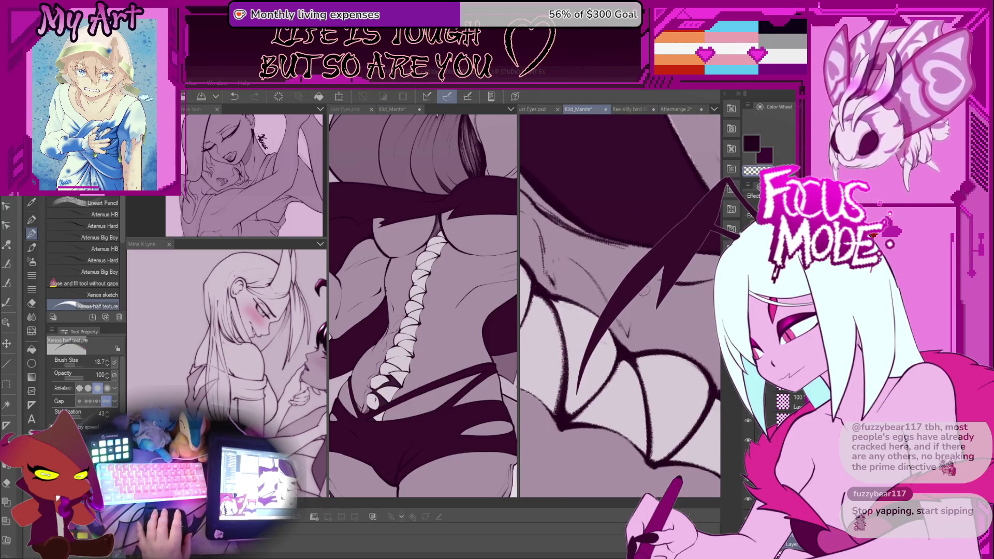
pyautogui.scroll(-3, 620, 306)
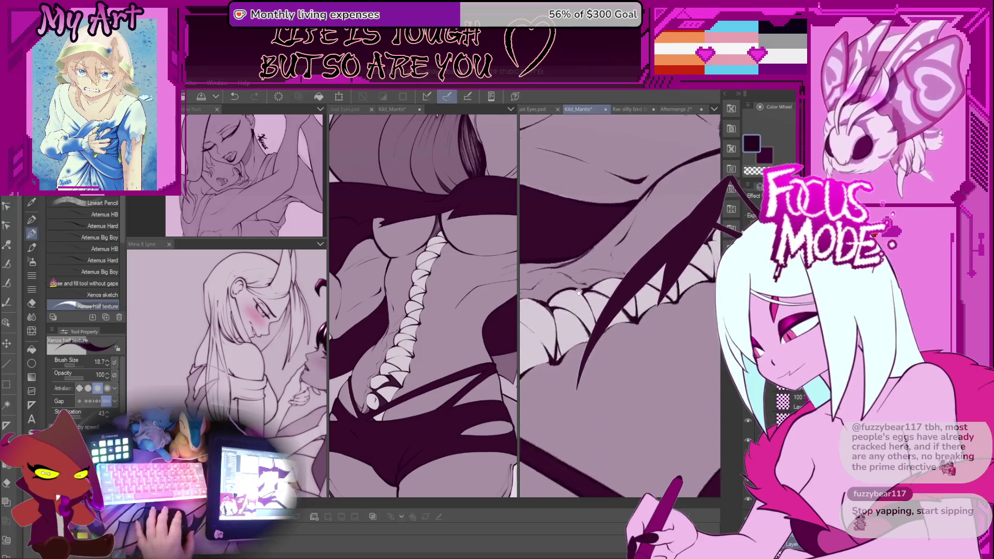
pyautogui.scroll(-2, 619, 306)
pyautogui.scroll(1, 599, 306)
pyautogui.scroll(1, 599, 305)
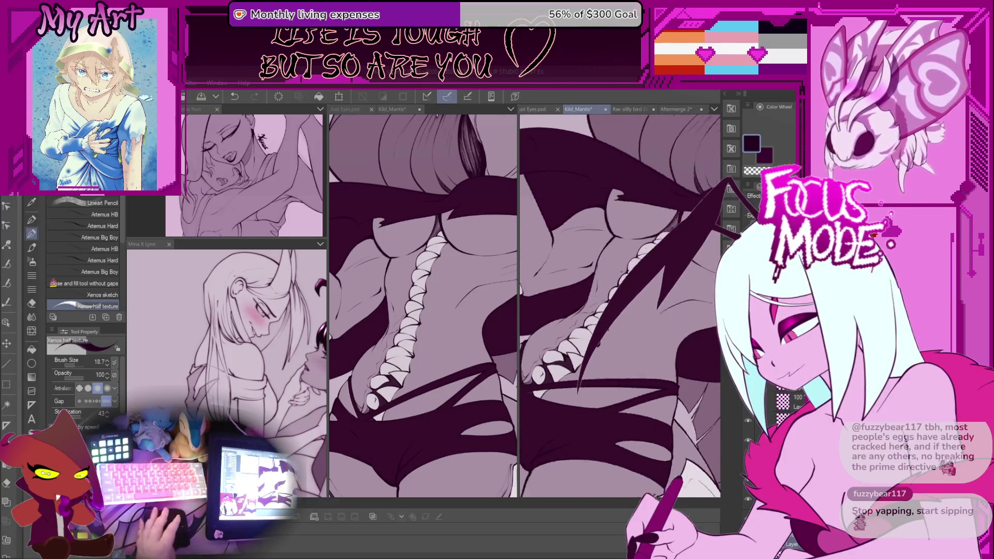
pyautogui.scroll(2, 599, 306)
pyautogui.scroll(2, 599, 305)
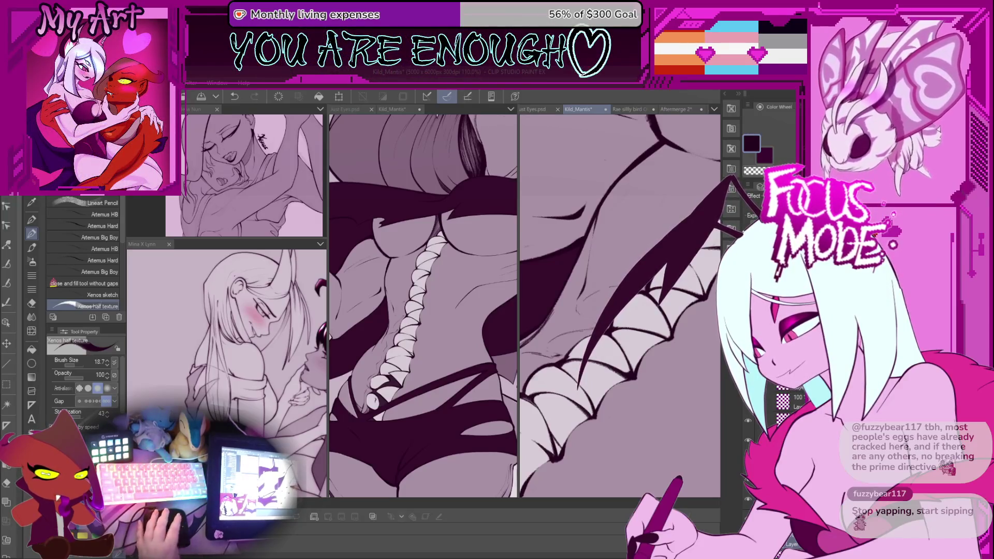
pyautogui.scroll(2, 620, 305)
pyautogui.scroll(2, 619, 305)
pyautogui.scroll(2, 619, 306)
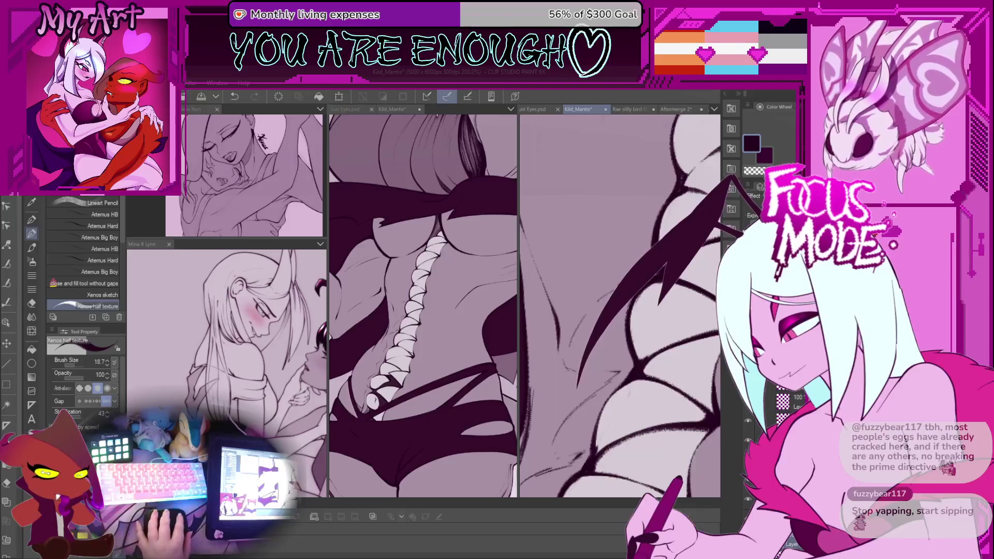
pyautogui.scroll(2, 612, 329)
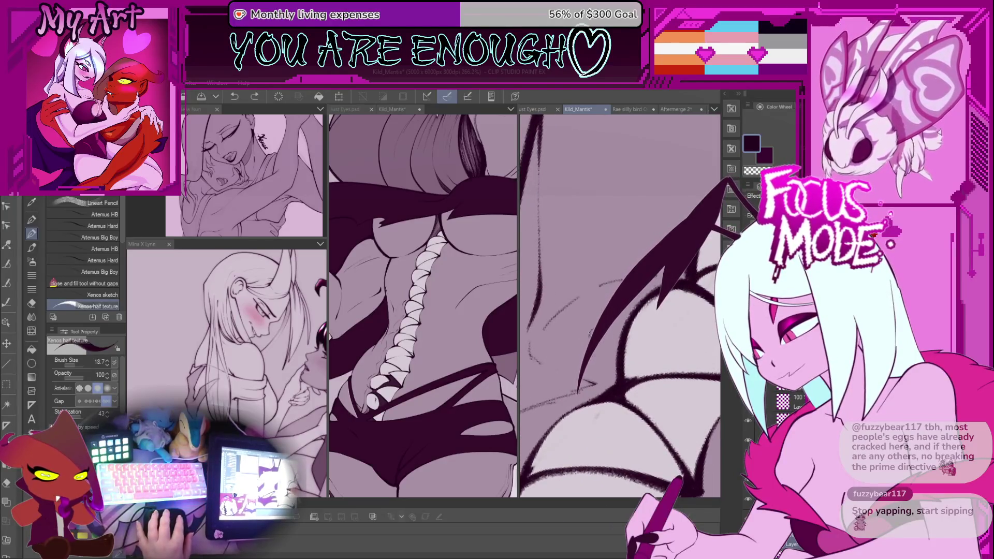
pyautogui.press('x')
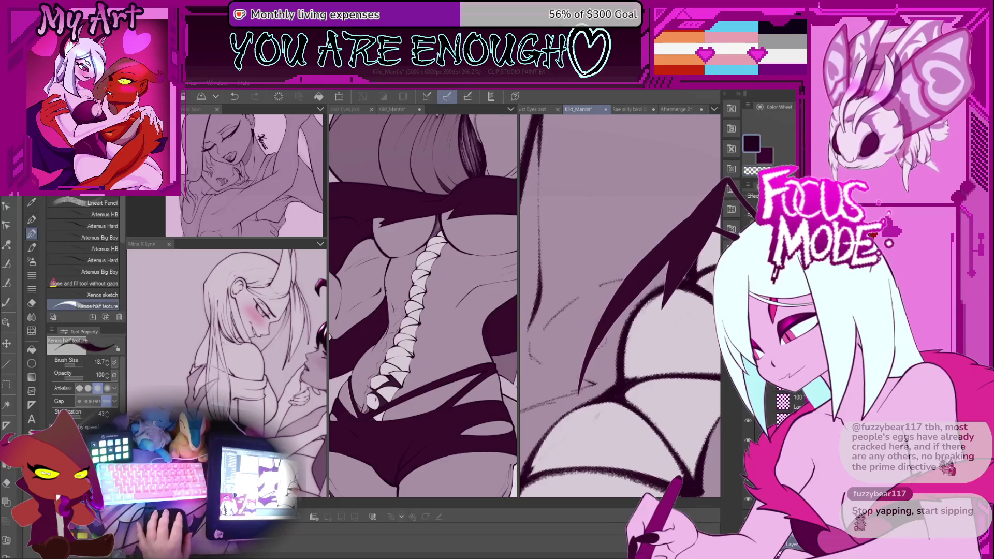
pyautogui.hotkey('ctrl', 'z')
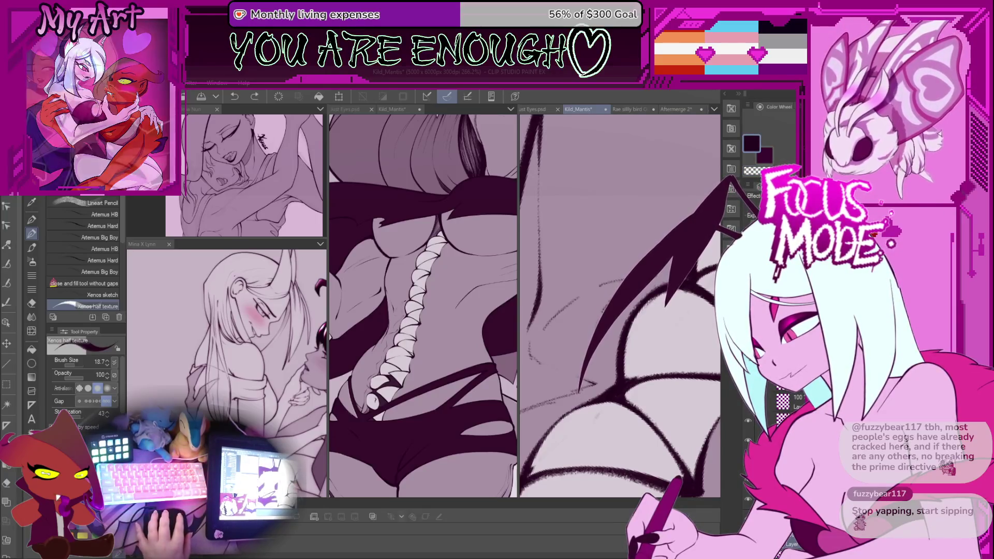
pyautogui.moveTo(600, 309); pyautogui.dragTo(571, 335)
# Step: Continue inking the wing and body lines, adding a small dark mark on the wing
pyautogui.moveTo(579, 381)
pyautogui.mouseDown()
pyautogui.moveTo(639, 291)
pyautogui.moveTo(607, 302)
pyautogui.mouseUp()
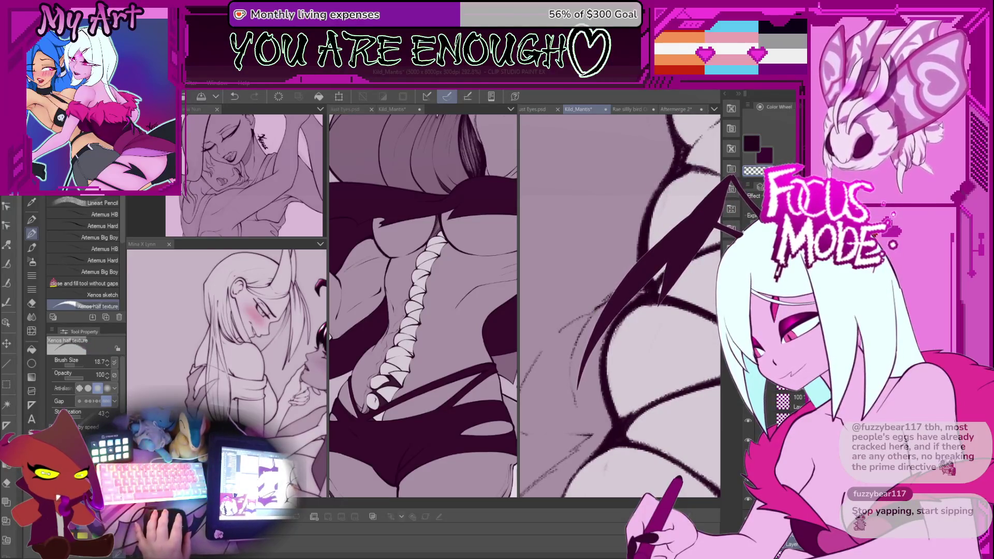
pyautogui.moveTo(574, 331); pyautogui.dragTo(596, 313)
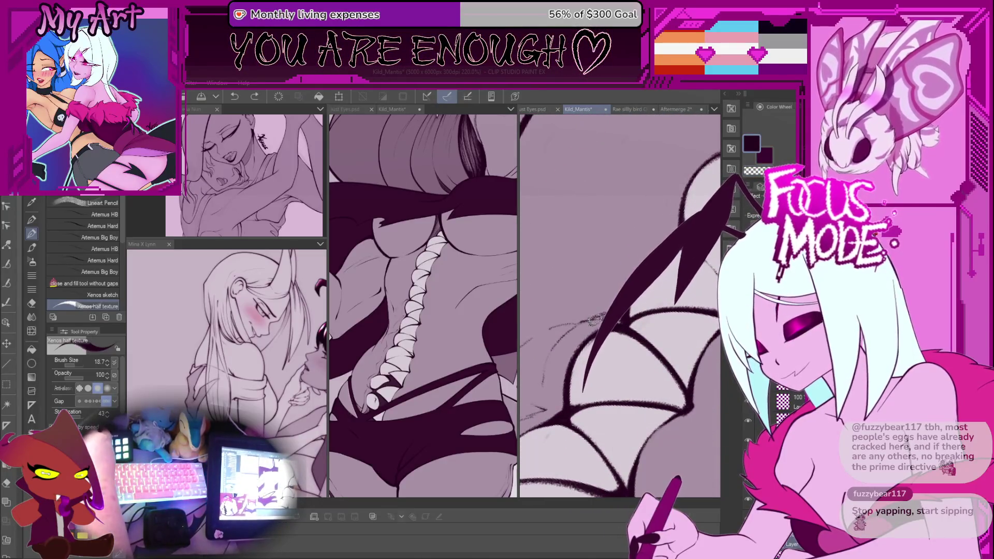
pyautogui.moveTo(592, 309); pyautogui.dragTo(591, 318)
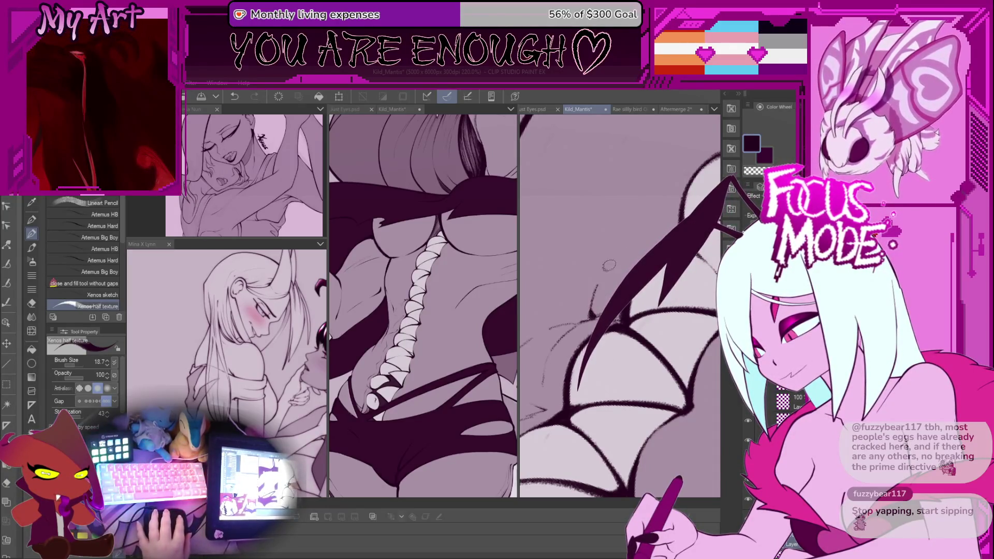
pyautogui.hotkey('ctrl', 'z')
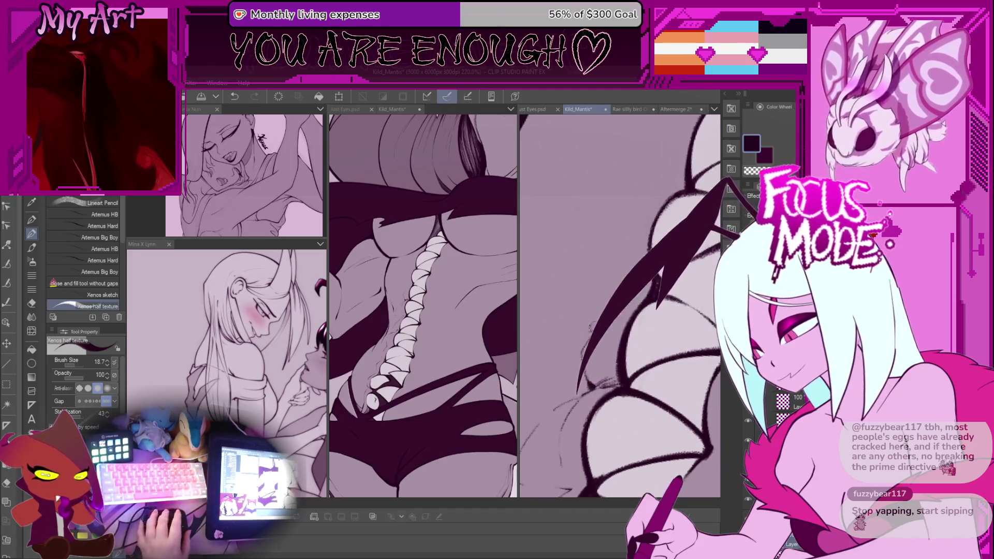
pyautogui.hotkey('ctrl', 'y')
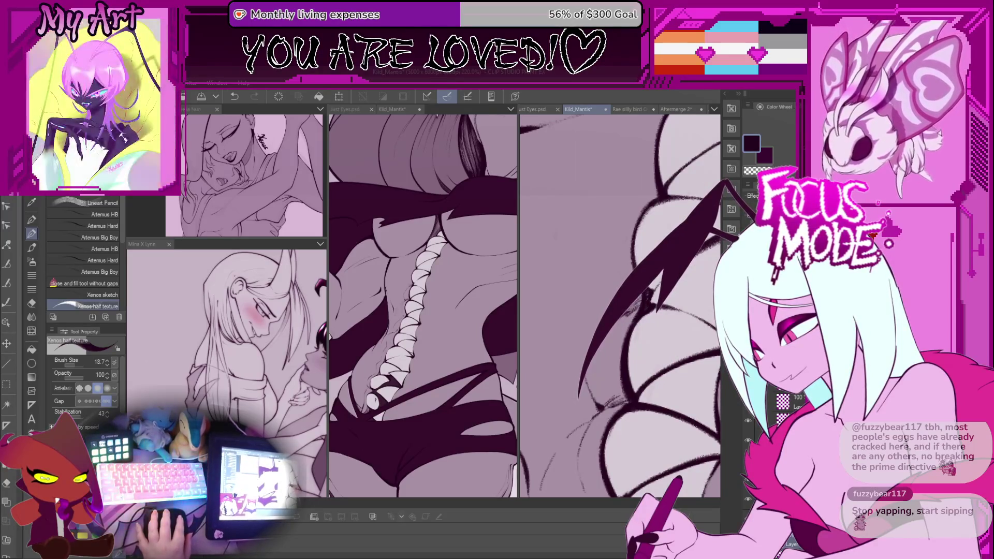
# Step: Undo a bad stroke and erase stray lines with the transparent colour before returning to dark ink
pyautogui.press('c')
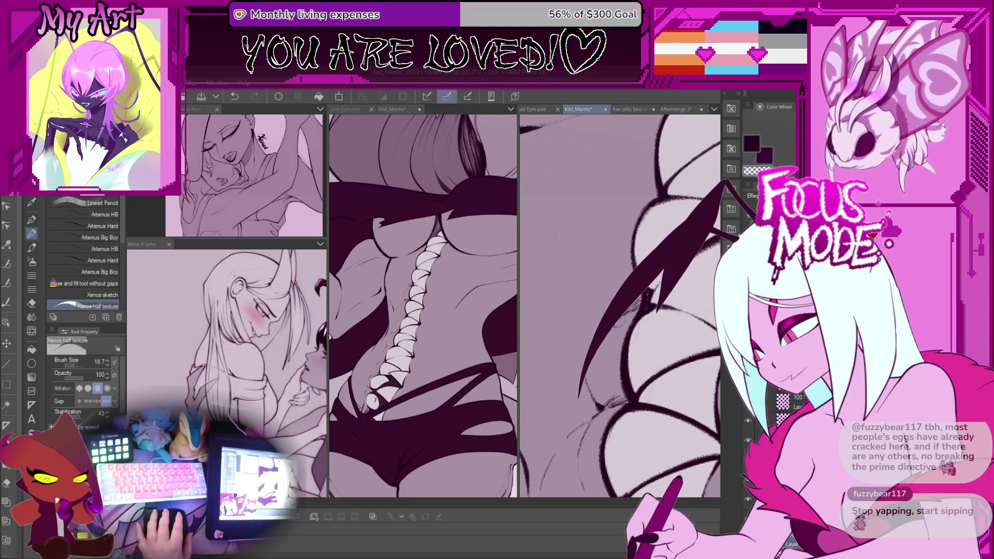
pyautogui.press('c')
pyautogui.hotkey('ctrl', 'z')
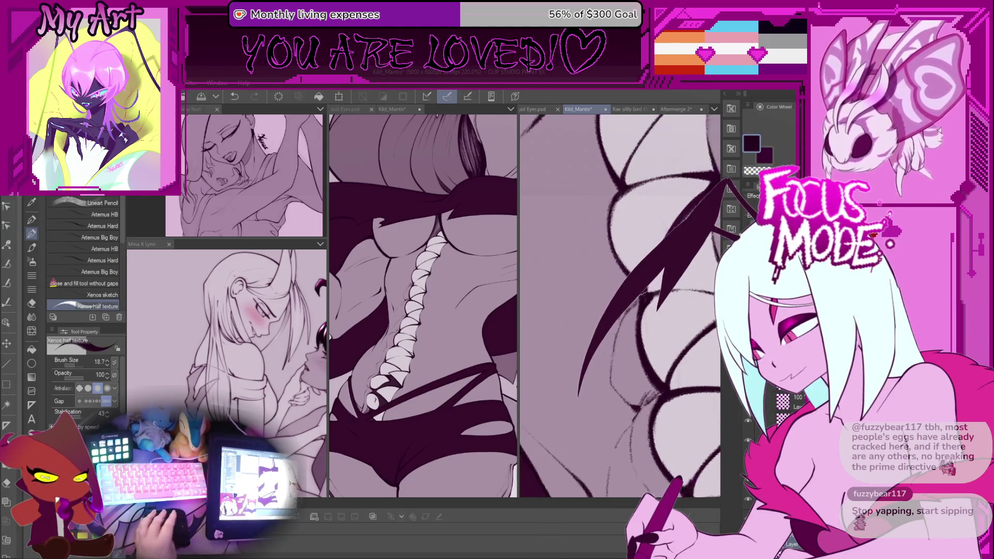
pyautogui.press('c')
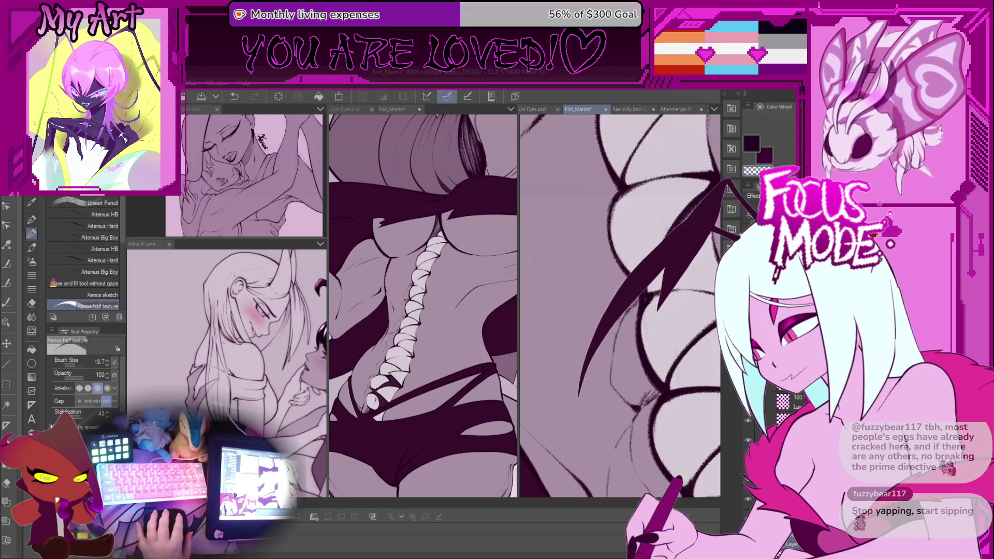
pyautogui.press('c')
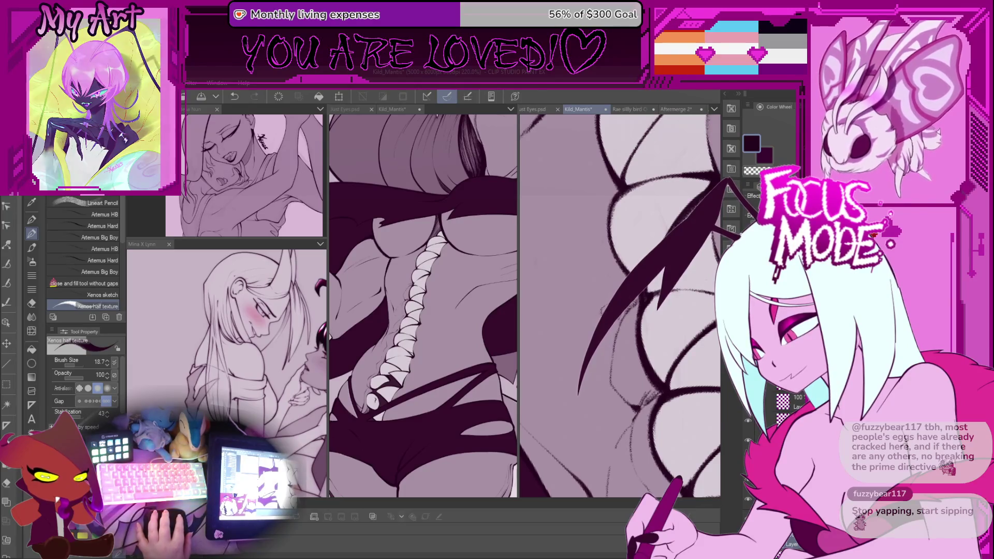
# Step: Reposition and rotate the view along the hip creases and reselect the dark ink colour
pyautogui.scroll(-5, 620, 305)
pyautogui.scroll(3, 600, 290)
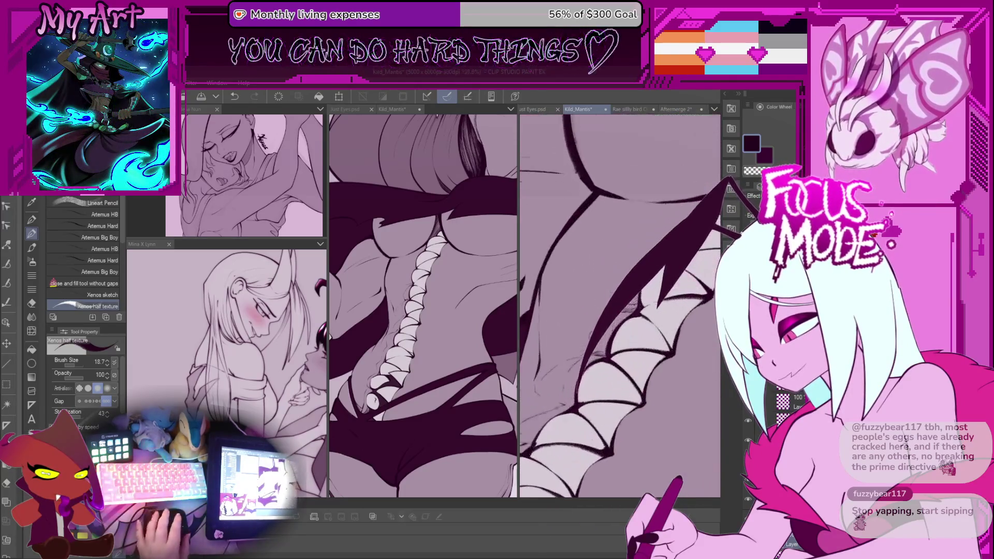
pyautogui.scroll(2, 620, 305)
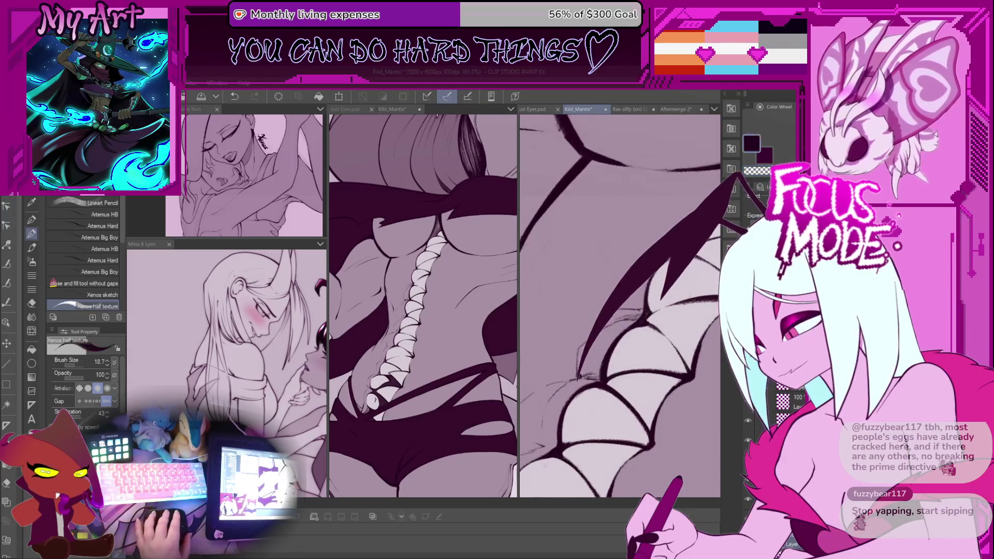
pyautogui.scroll(1, 634, 256)
pyautogui.scroll(1, 616, 310)
pyautogui.scroll(1, 594, 372)
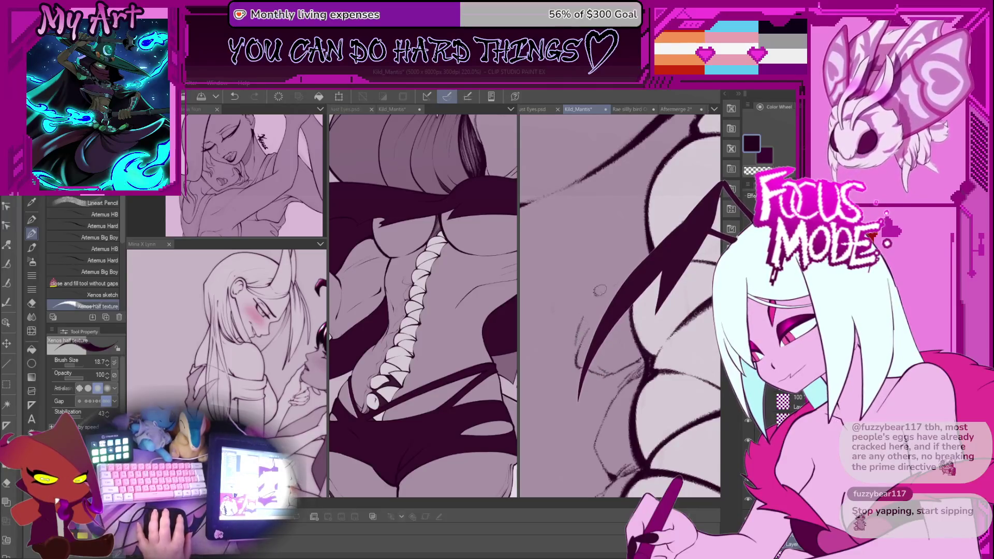
pyautogui.moveTo(583, 311); pyautogui.dragTo(549, 331)
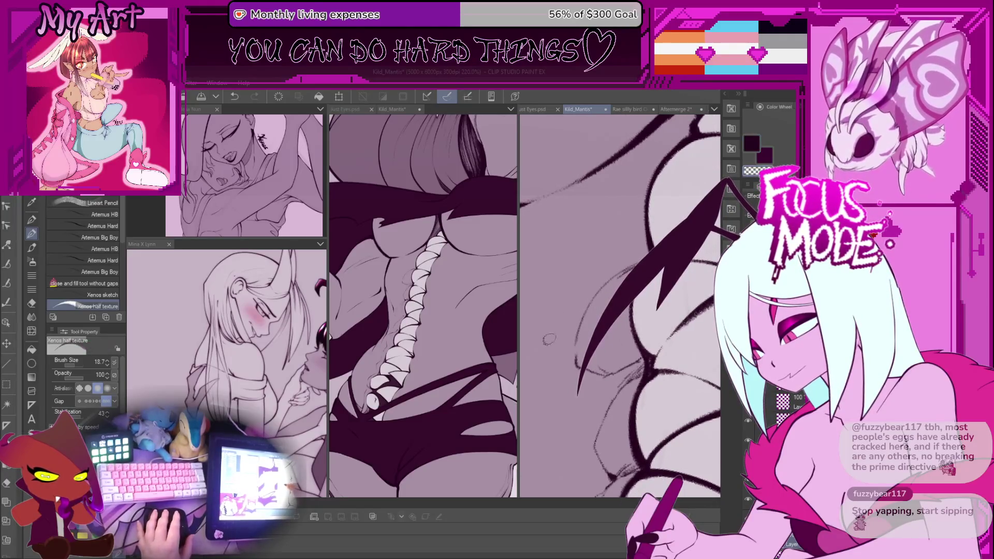
pyautogui.click(751, 144)
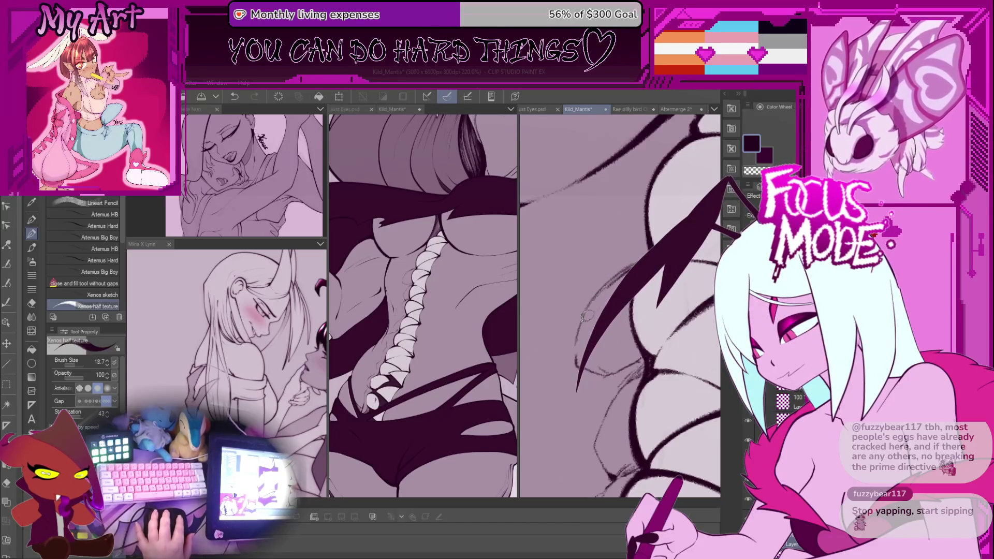
pyautogui.scroll(2, 600, 297)
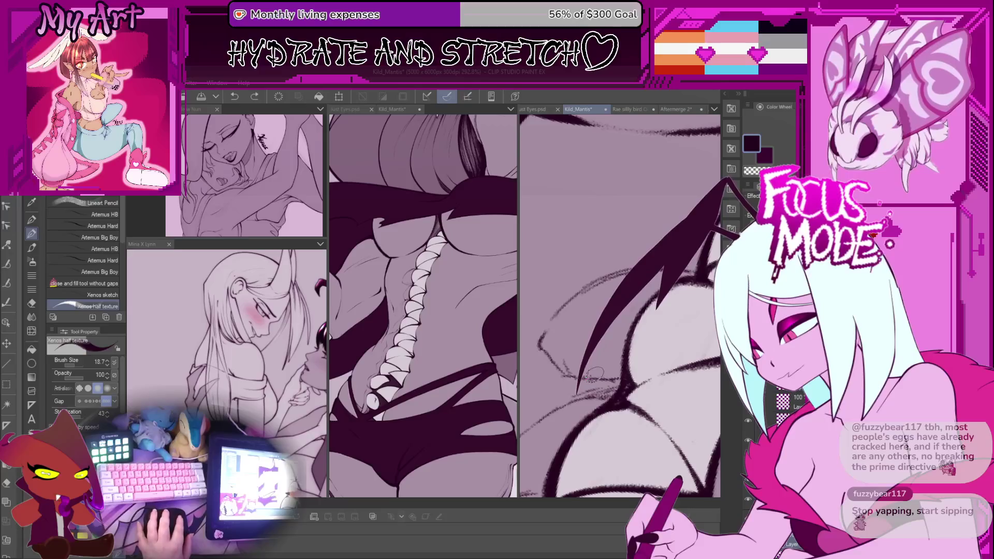
pyautogui.moveTo(572, 347); pyautogui.dragTo(641, 378)
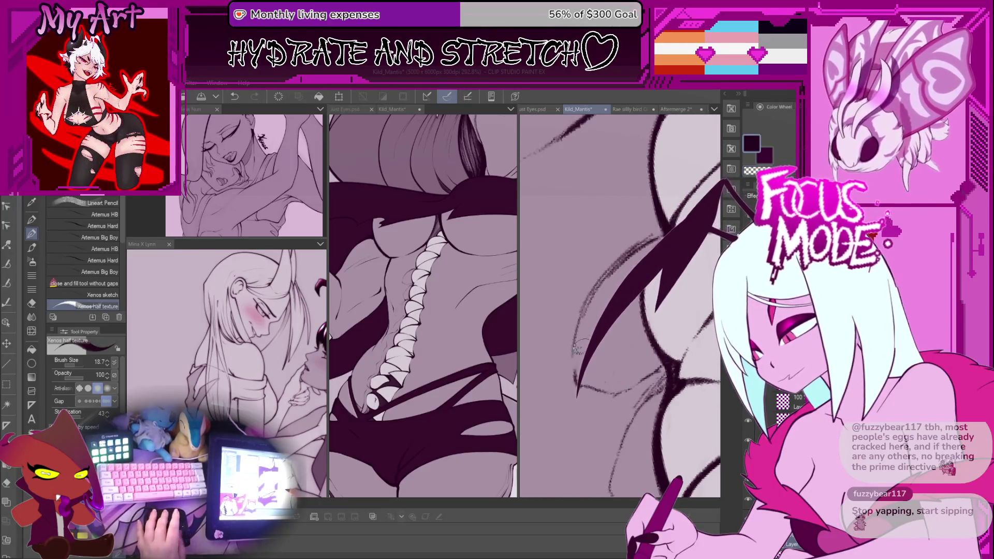
pyautogui.moveTo(615, 341); pyautogui.dragTo(587, 282)
pyautogui.scroll(-2, 609, 267)
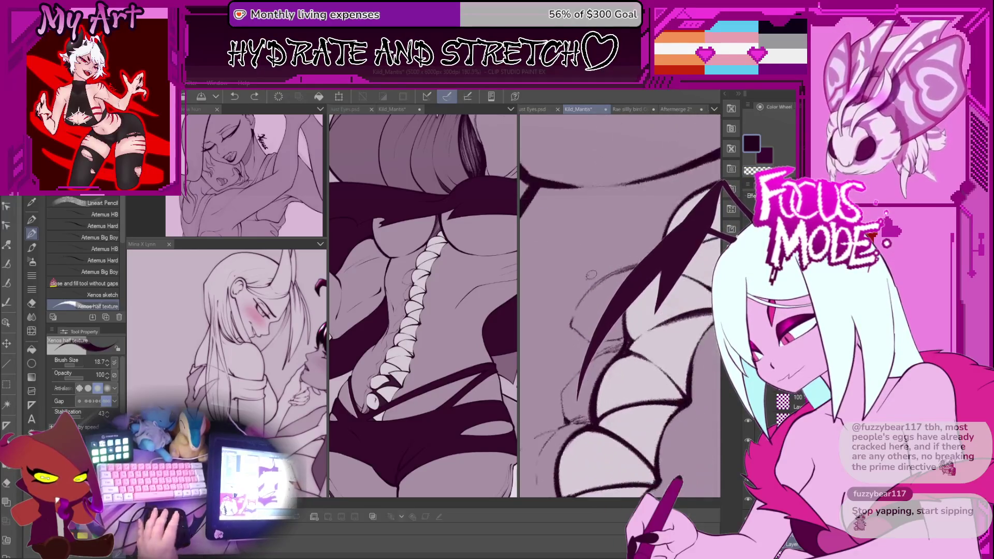
# Step: Lasso the loose crease lines, scale and skew them with Ctrl+T, confirm, then deselect
pyautogui.press('m')
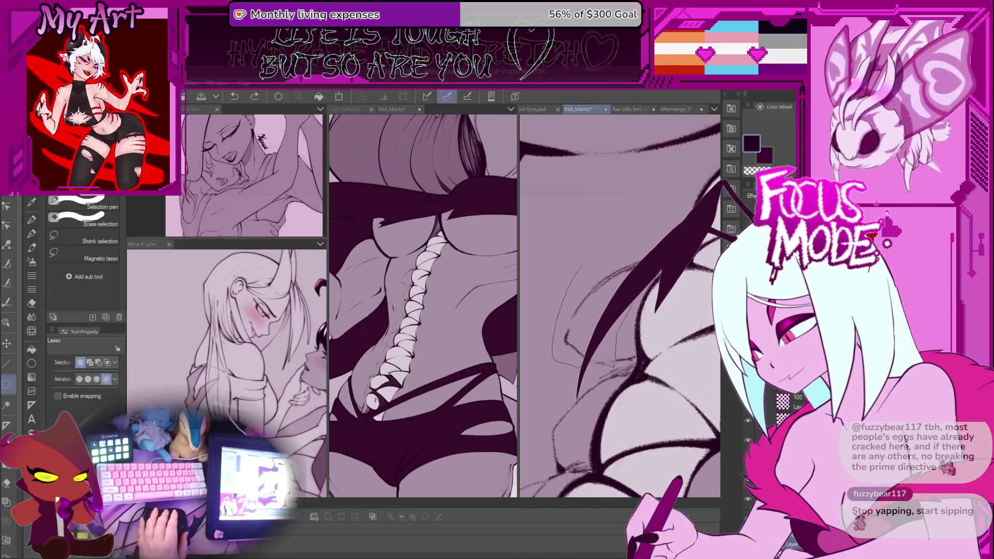
pyautogui.moveTo(616, 364); pyautogui.dragTo(615, 364)
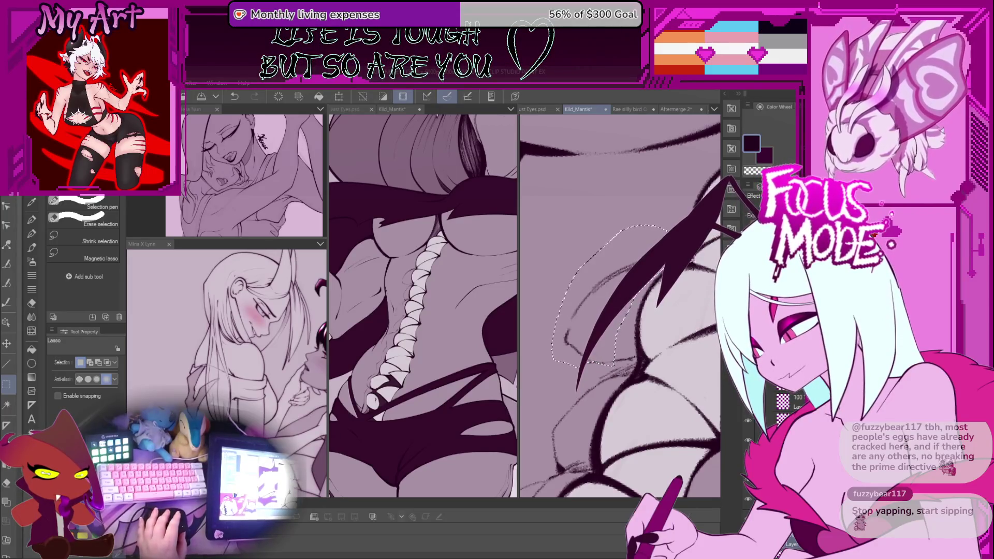
pyautogui.moveTo(611, 311)
pyautogui.mouseDown()
pyautogui.moveTo(637, 265)
pyautogui.moveTo(631, 332)
pyautogui.mouseUp()
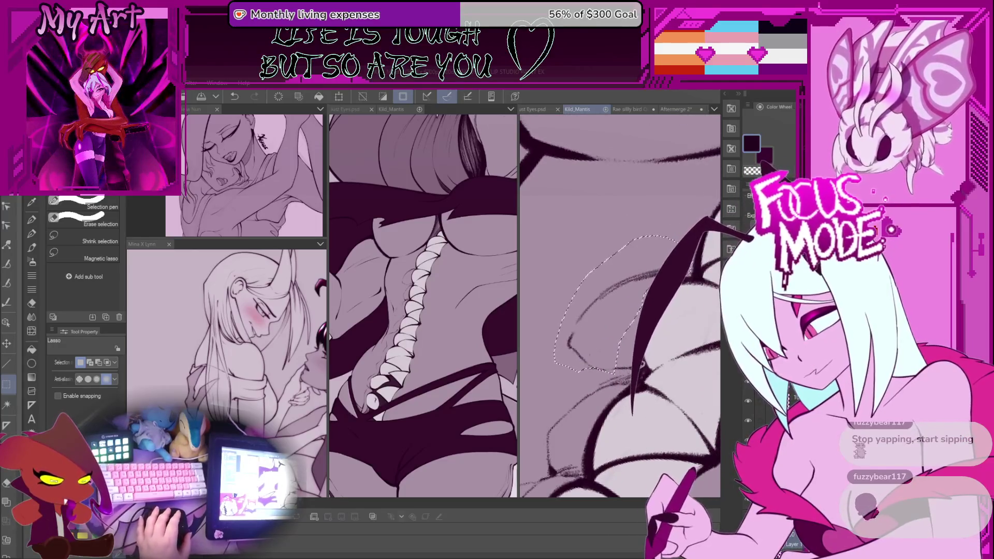
pyautogui.hotkey('ctrl', 't')
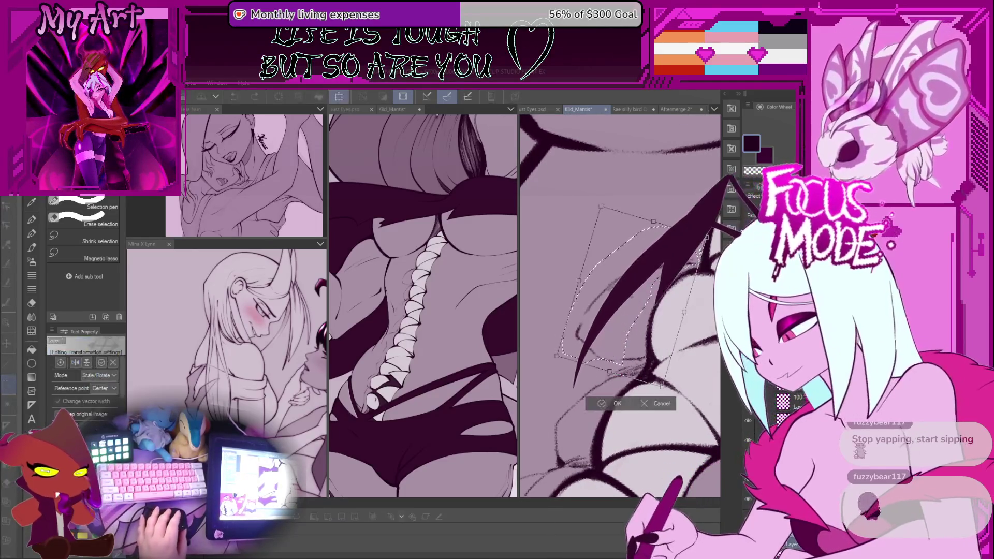
pyautogui.moveTo(606, 216); pyautogui.dragTo(618, 232)
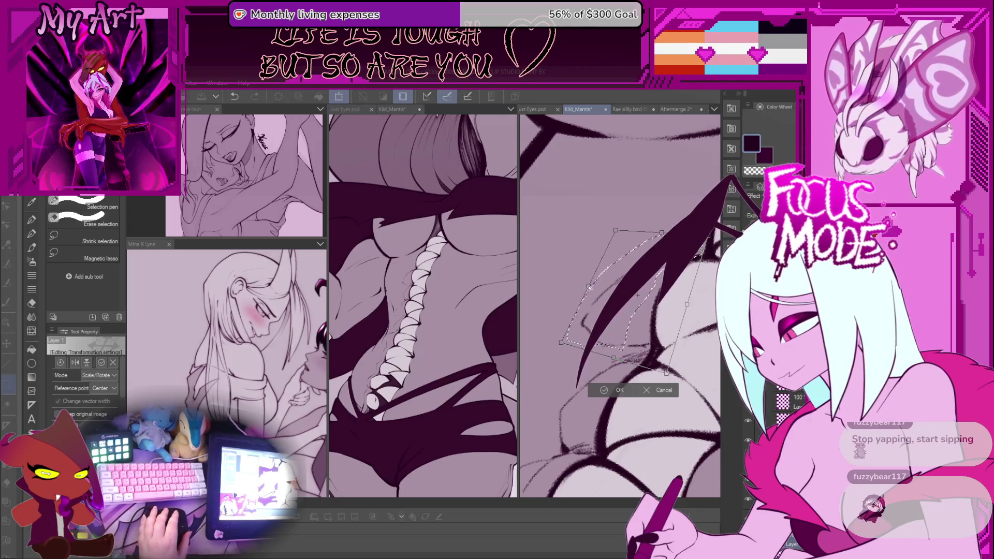
pyautogui.moveTo(590, 292); pyautogui.dragTo(591, 290)
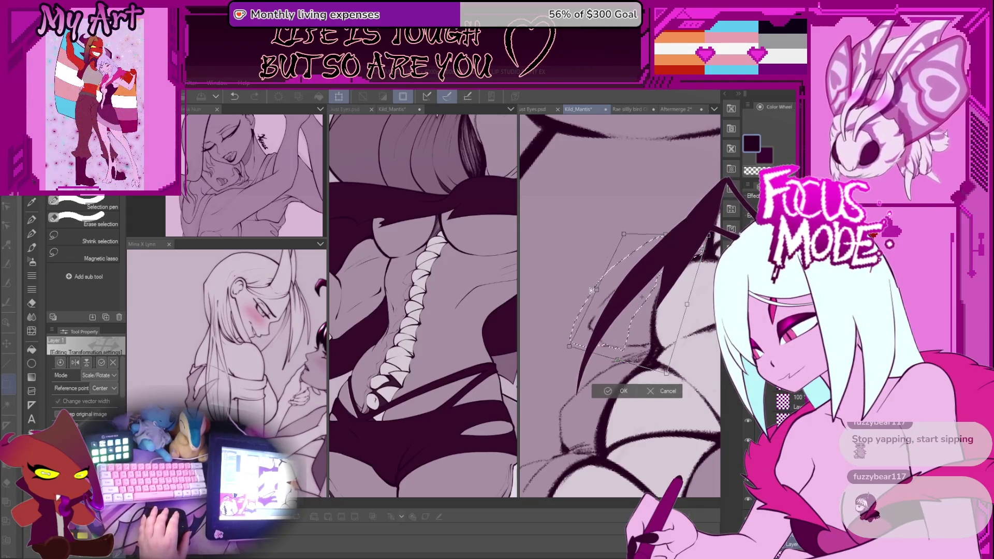
pyautogui.click(609, 391)
pyautogui.scroll(-4, 601, 352)
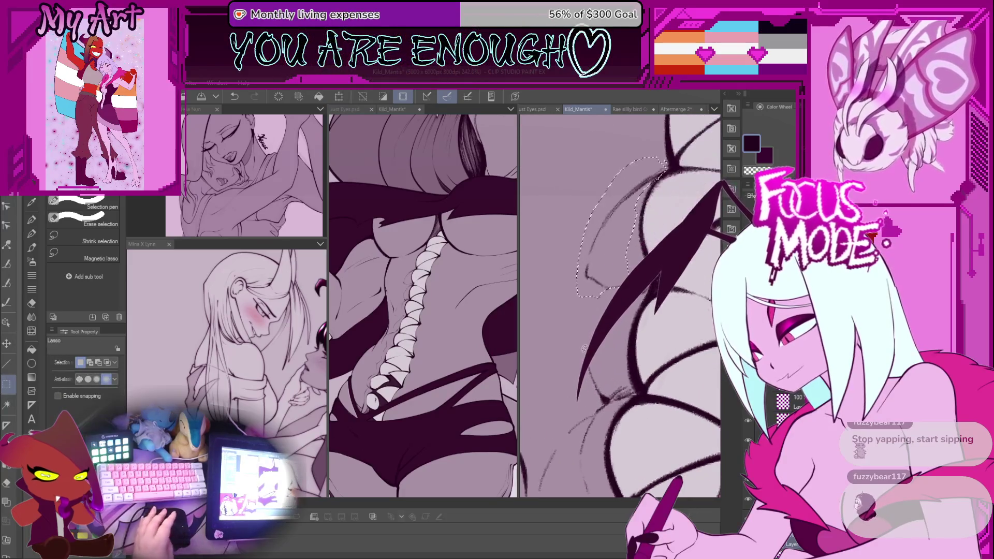
pyautogui.hotkey('ctrl', 'd')
# Step: Draw a short test stroke near the wing with the textured pen, then undo it and the prior plate change
pyautogui.press('p')
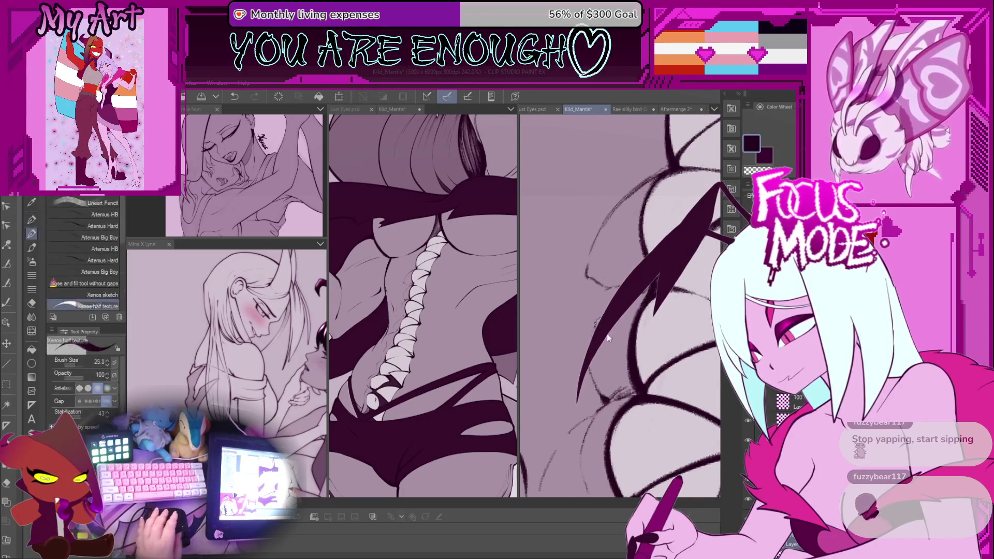
pyautogui.moveTo(605, 393); pyautogui.dragTo(582, 332)
pyautogui.hotkey('ctrl', 'z')
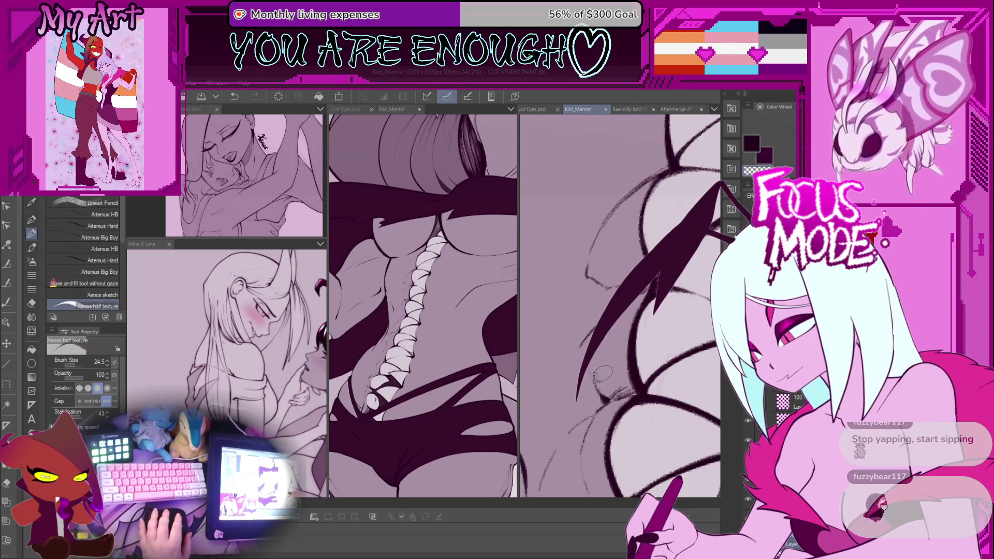
pyautogui.hotkey('ctrl', 'z')
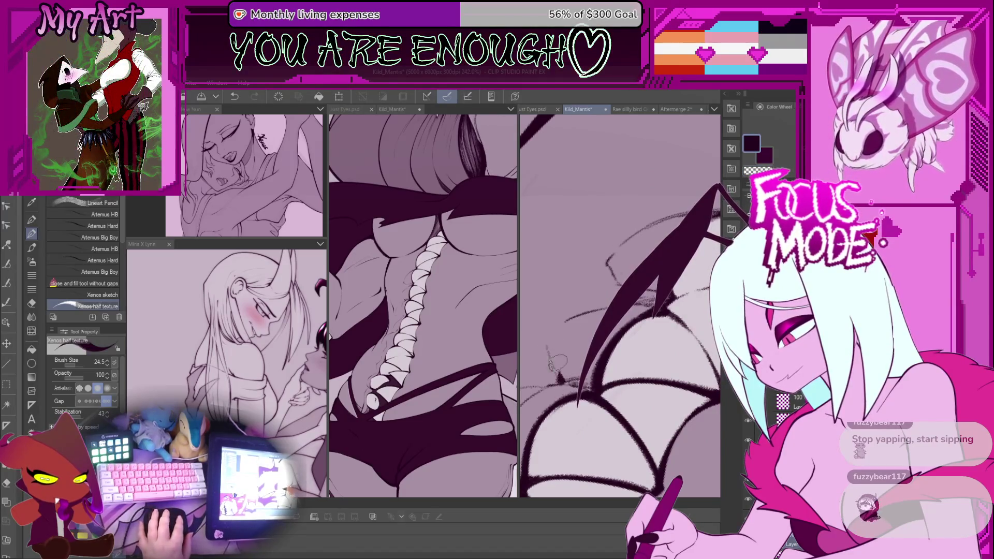
# Step: Pan and zoom across the canvas to see more of the plates
pyautogui.scroll(-4, 569, 352)
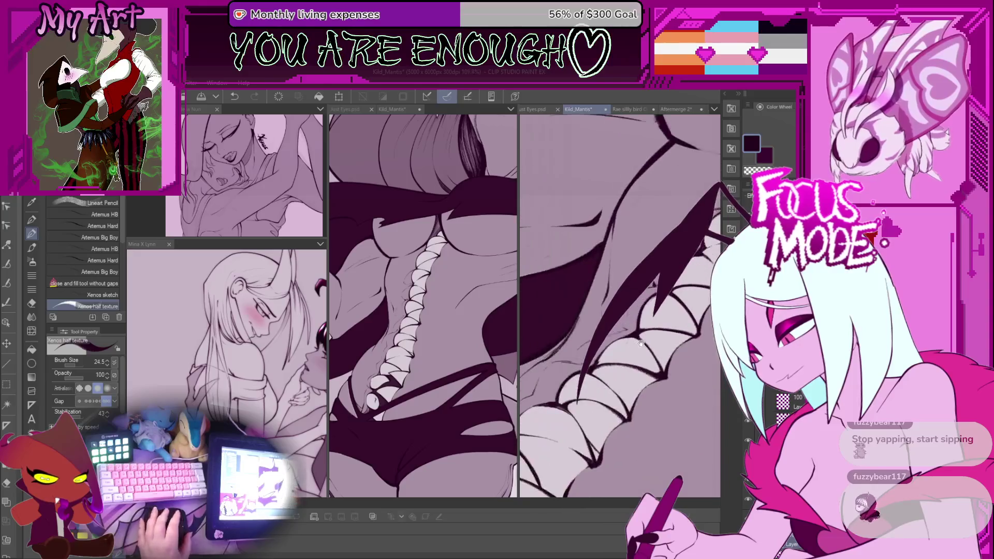
pyautogui.moveTo(597, 376); pyautogui.dragTo(612, 356)
pyautogui.scroll(2, 613, 356)
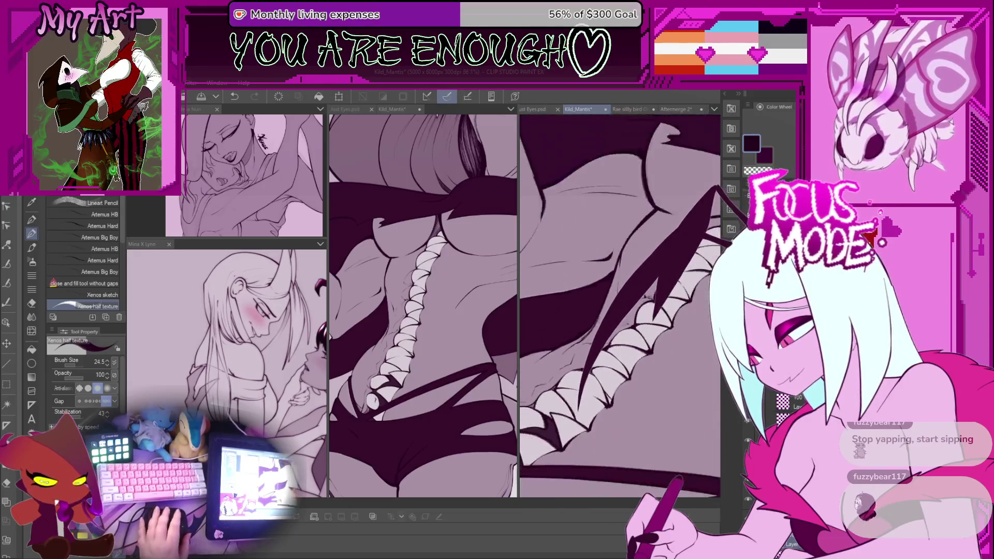
pyautogui.scroll(1, 636, 320)
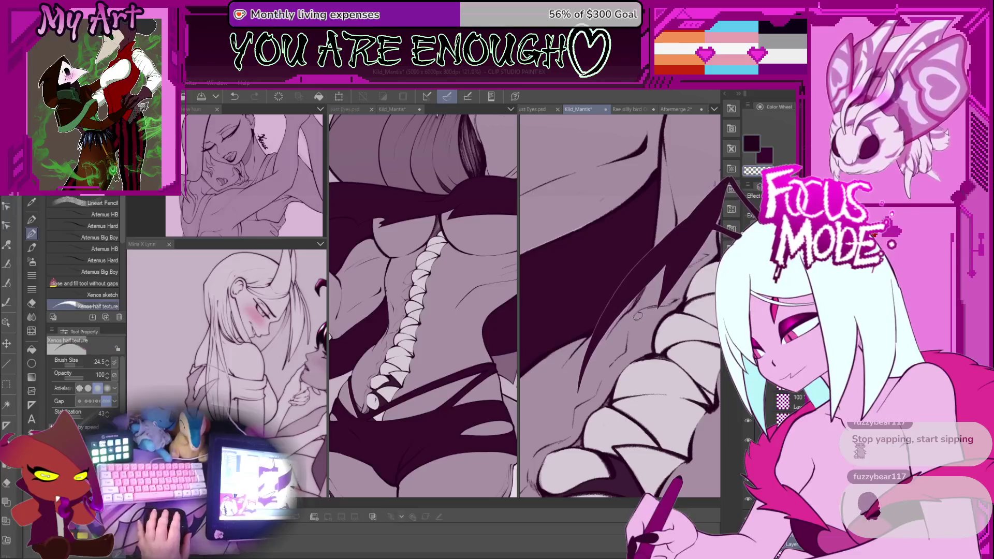
pyautogui.scroll(3, 636, 319)
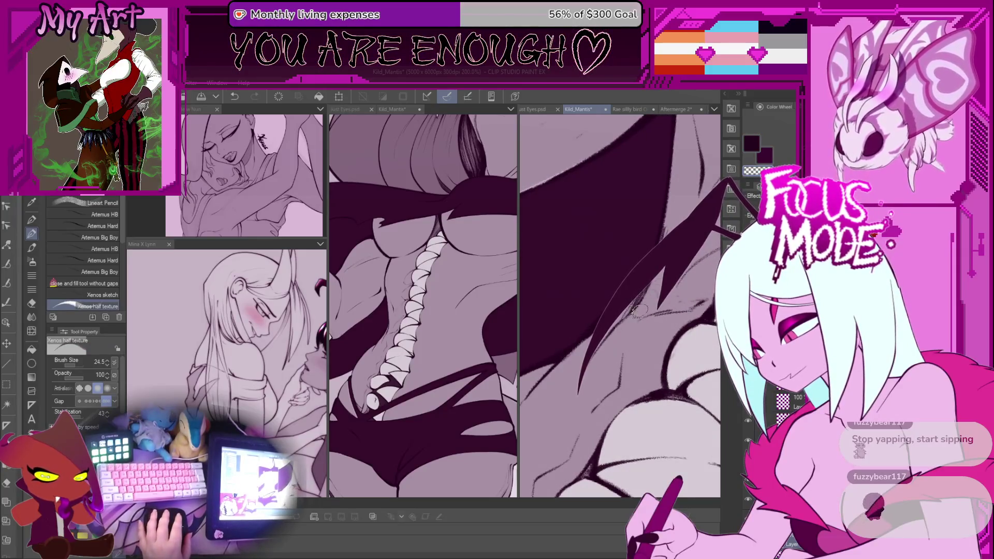
pyautogui.scroll(-2, 637, 311)
pyautogui.scroll(-1, 583, 355)
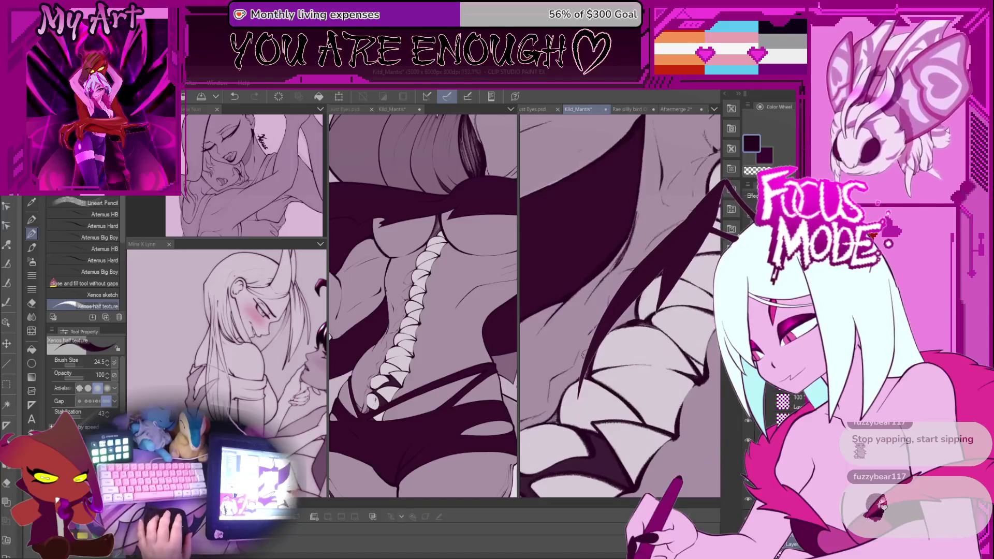
pyautogui.scroll(1, 582, 354)
pyautogui.scroll(1, 582, 355)
# Step: Reselect the dark ink colour and zoom out to view the spine
pyautogui.press('c')
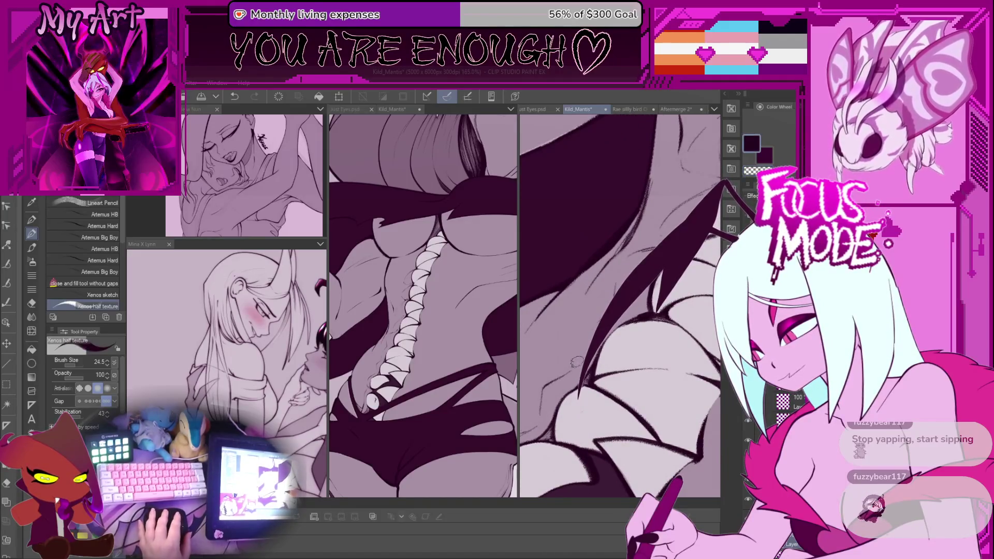
pyautogui.scroll(1, 568, 328)
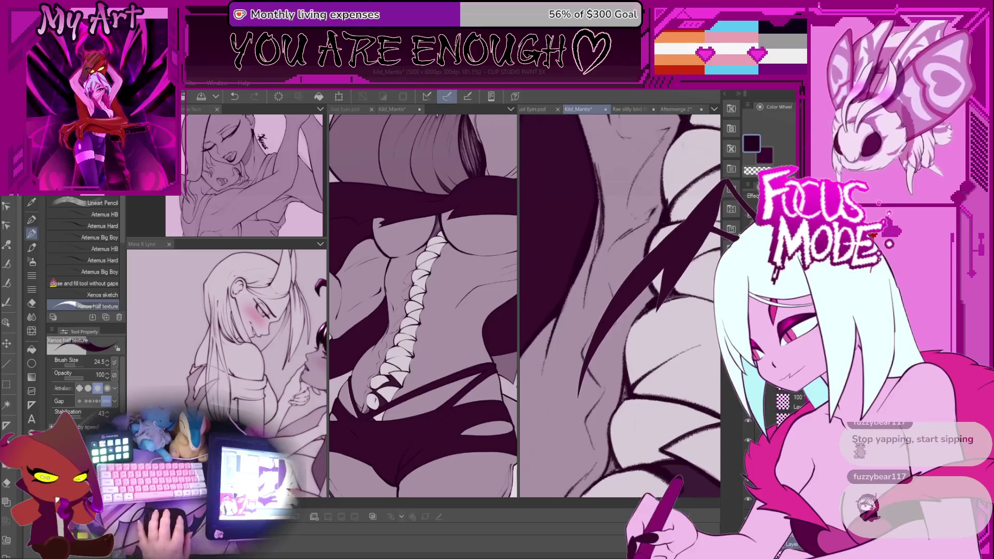
pyautogui.scroll(1, 575, 332)
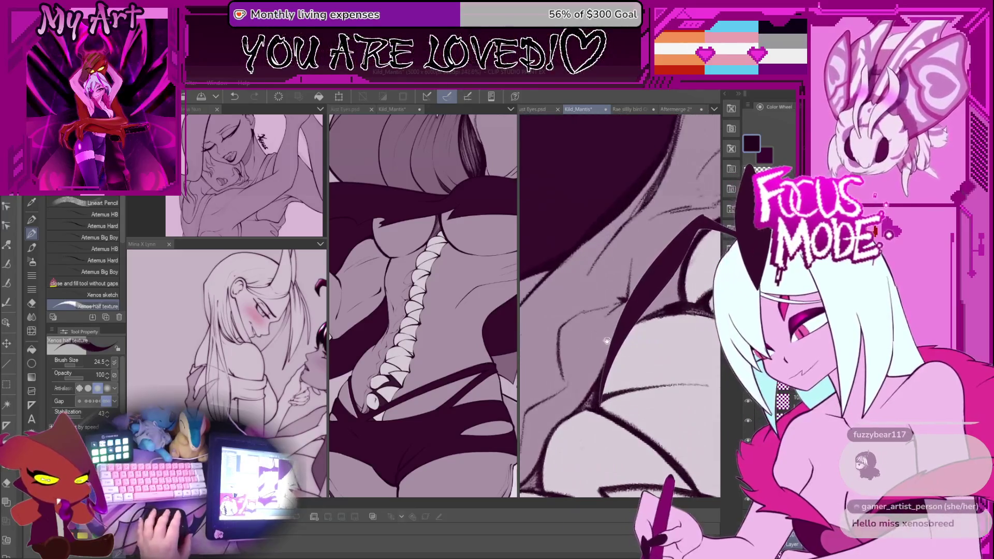
pyautogui.scroll(1, 575, 332)
pyautogui.scroll(-1, 619, 305)
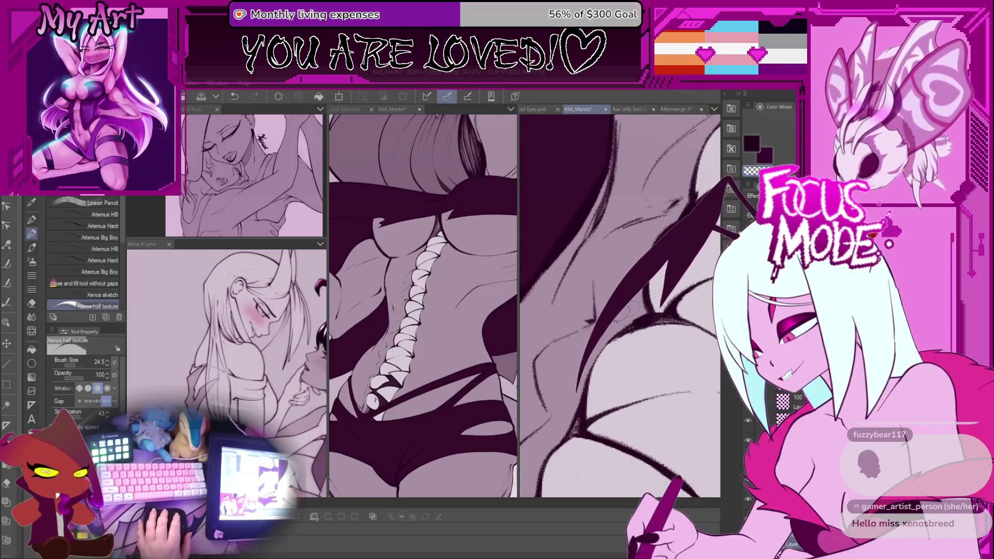
pyautogui.scroll(-4, 590, 322)
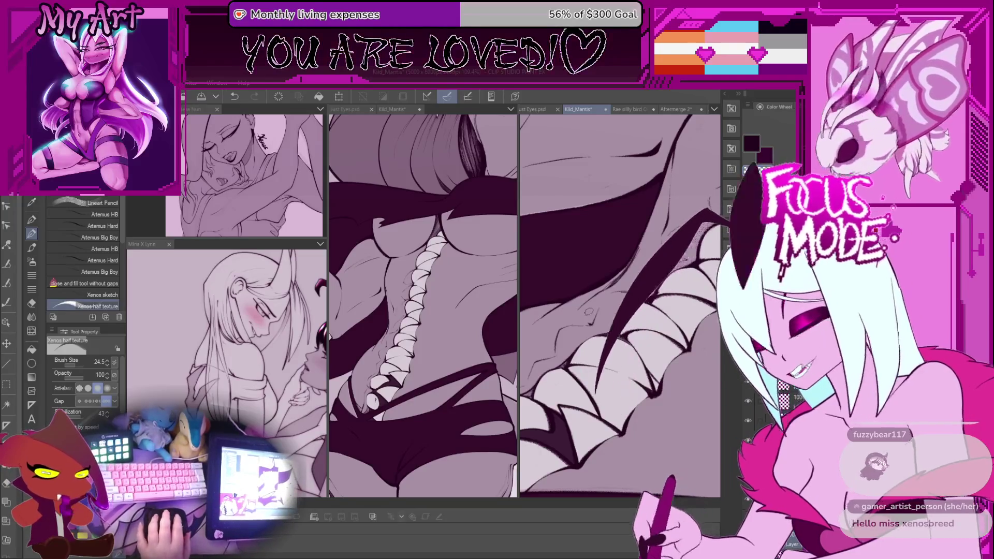
pyautogui.scroll(-4, 590, 311)
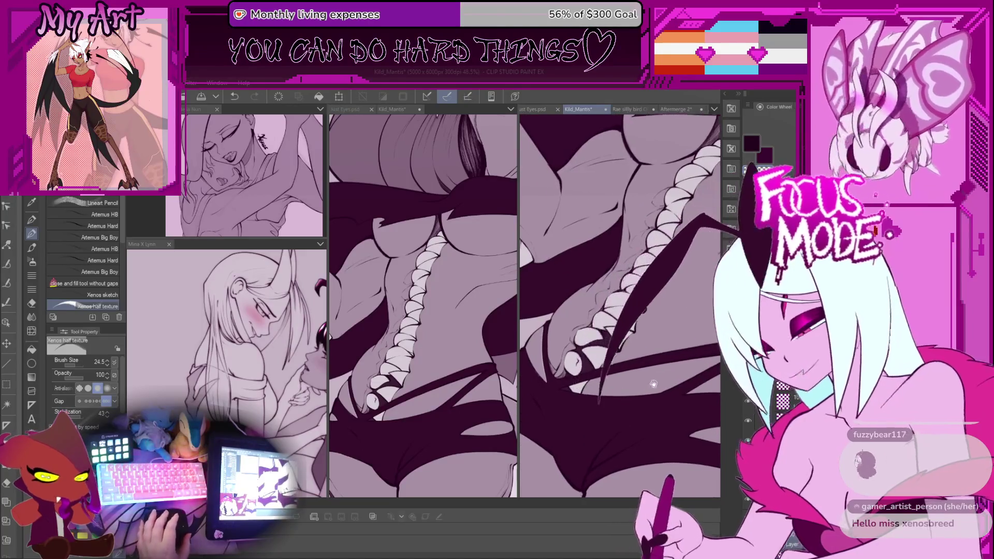
# Step: Ink trial strokes on the hip area, including a thin line beside the dark band
pyautogui.scroll(2, 633, 352)
pyautogui.scroll(2, 633, 399)
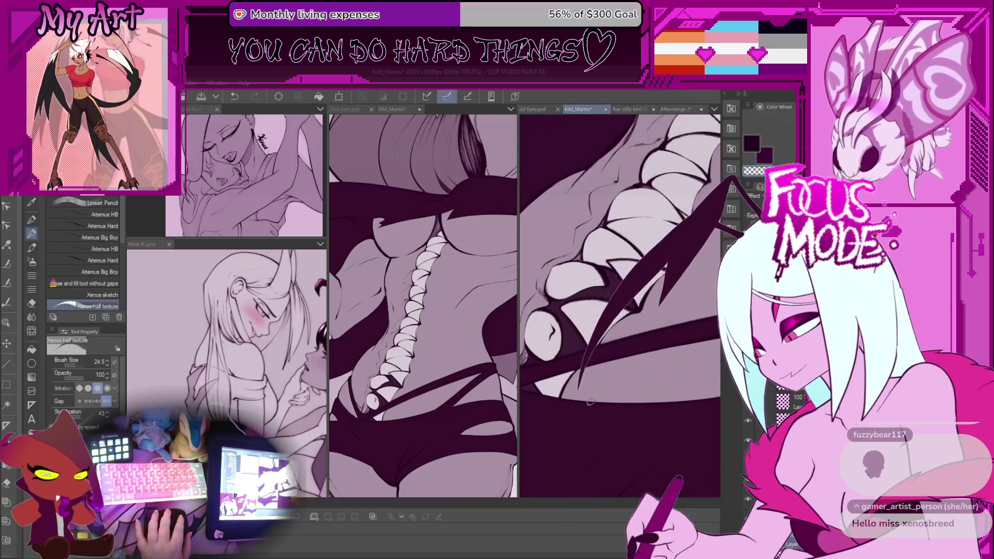
pyautogui.scroll(2, 633, 399)
pyautogui.scroll(2, 593, 397)
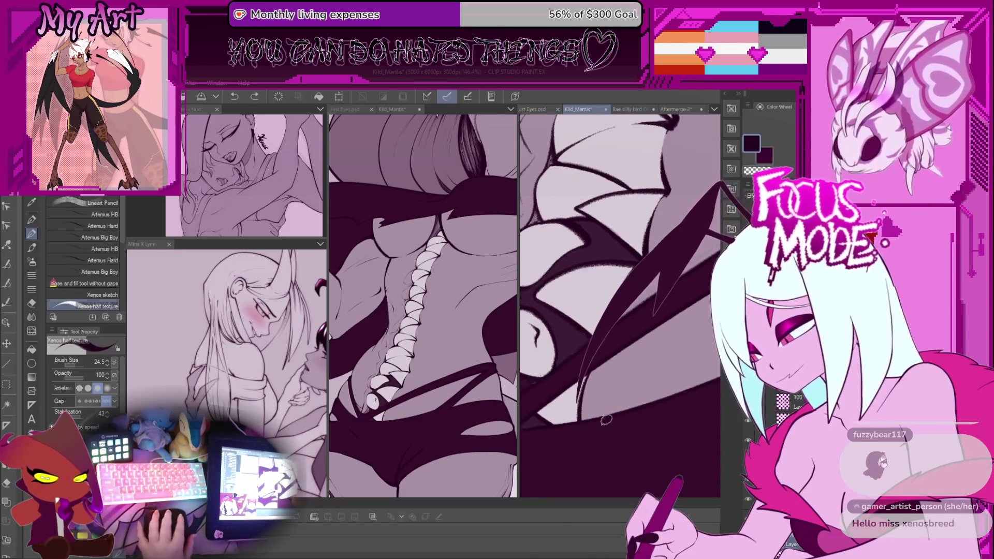
pyautogui.moveTo(594, 393)
pyautogui.mouseDown()
pyautogui.moveTo(600, 356)
pyautogui.moveTo(575, 357)
pyautogui.mouseUp()
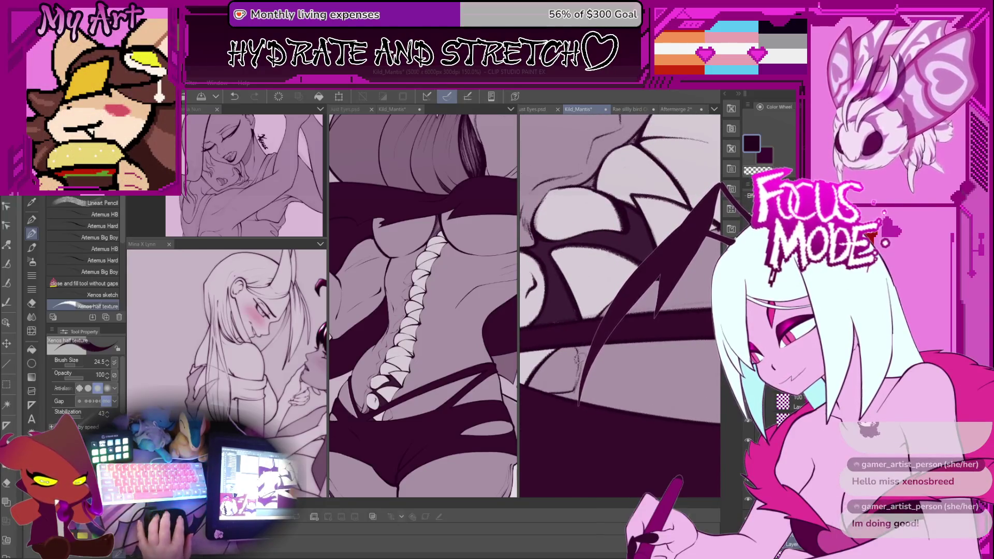
pyautogui.scroll(-3, 579, 347)
pyautogui.scroll(-2, 579, 347)
pyautogui.scroll(2, 604, 344)
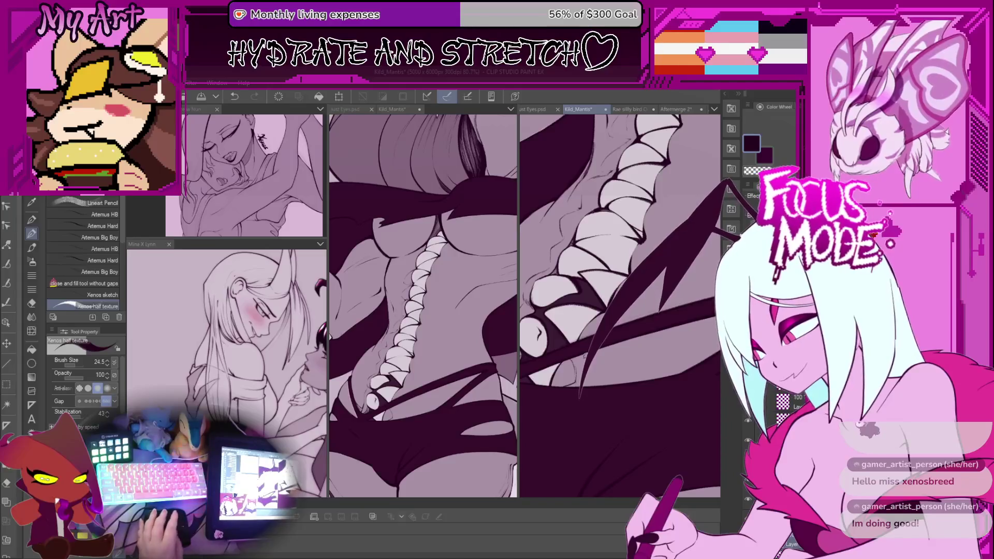
pyautogui.scroll(1, 596, 317)
pyautogui.scroll(1, 596, 318)
pyautogui.scroll(1, 596, 317)
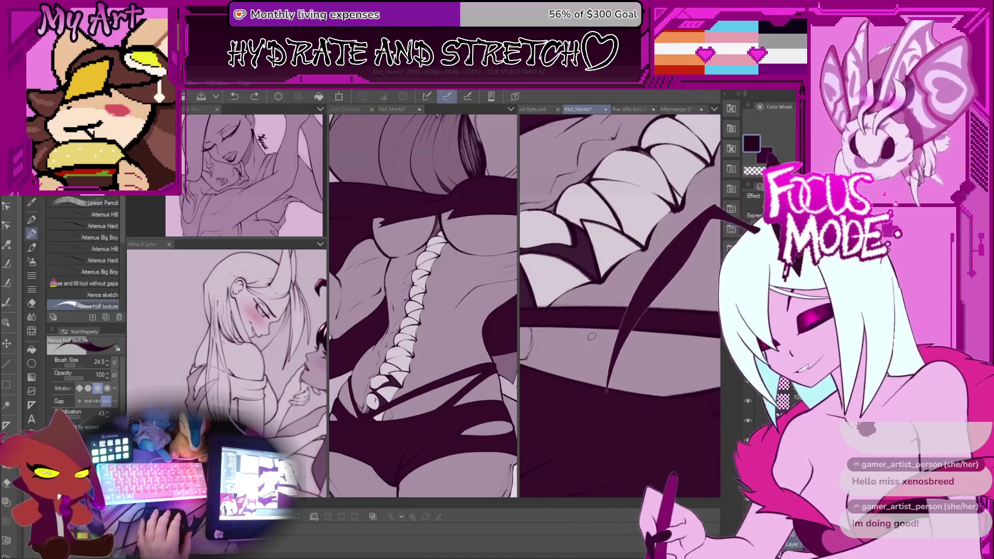
pyautogui.scroll(1, 596, 318)
pyautogui.scroll(1, 597, 317)
pyautogui.scroll(1, 596, 318)
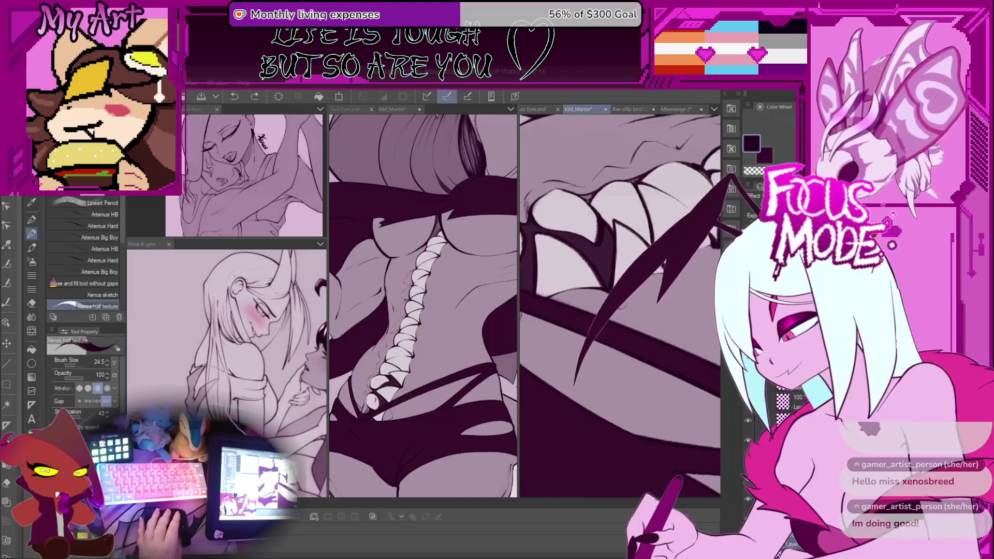
pyautogui.scroll(1, 596, 317)
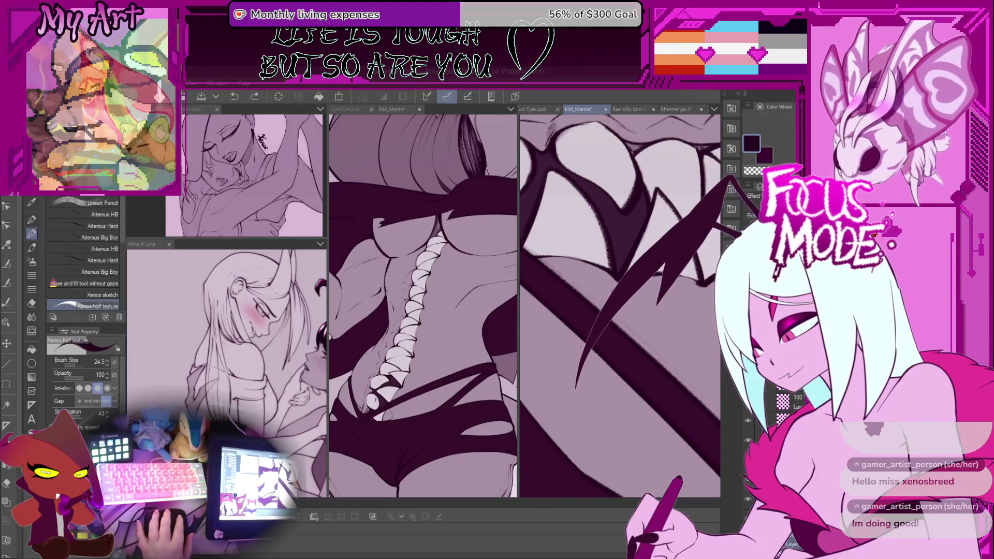
pyautogui.scroll(-2, 561, 329)
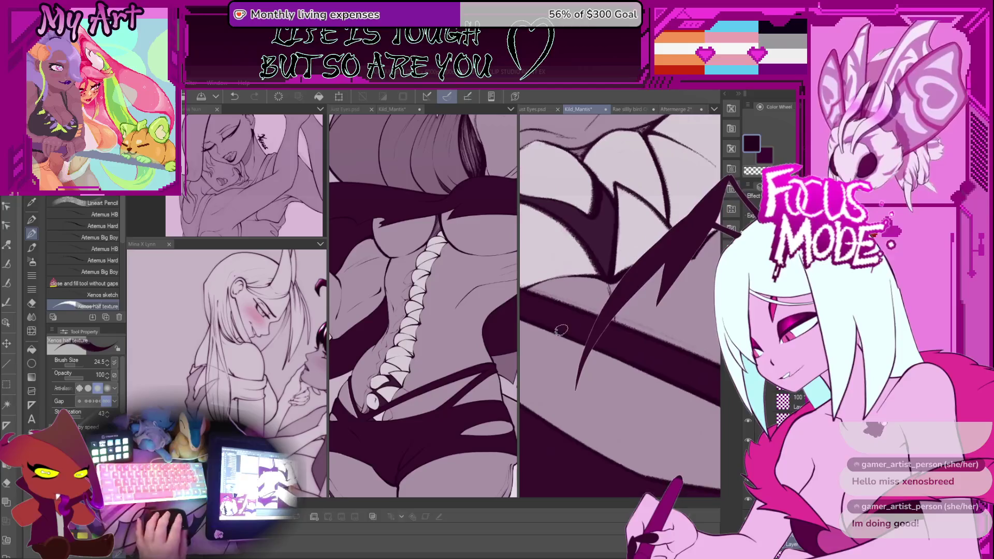
pyautogui.scroll(2, 565, 355)
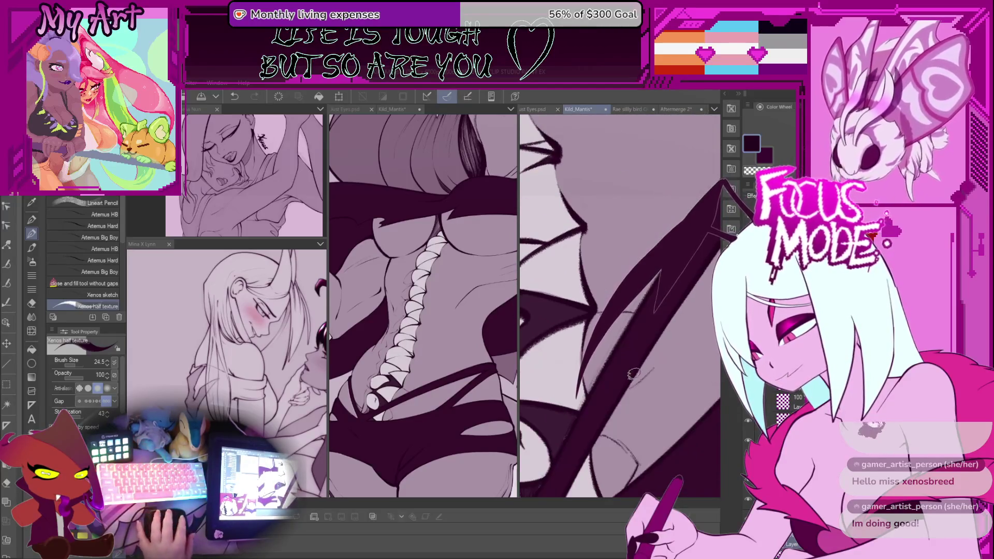
pyautogui.moveTo(653, 366); pyautogui.dragTo(664, 329)
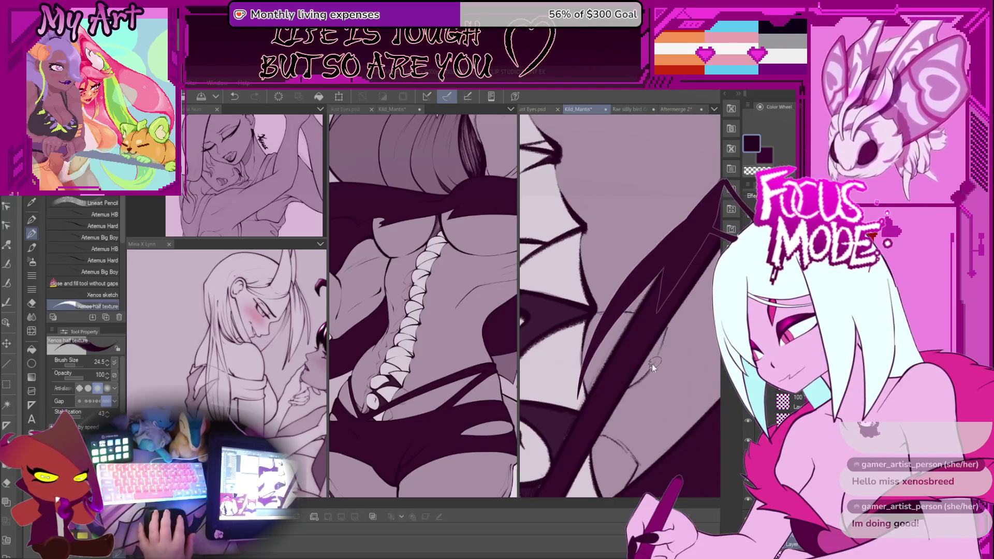
pyautogui.scroll(-2, 653, 365)
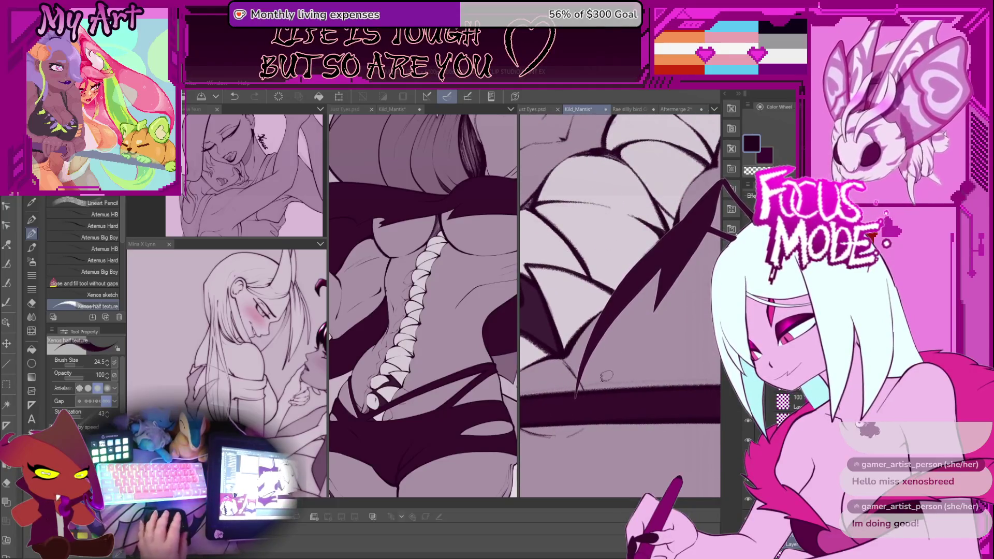
# Step: Undo the curved dark strokes and try a thicker curve further left, then remove it
pyautogui.hotkey('ctrl', 'z')
pyautogui.scroll(2, 633, 364)
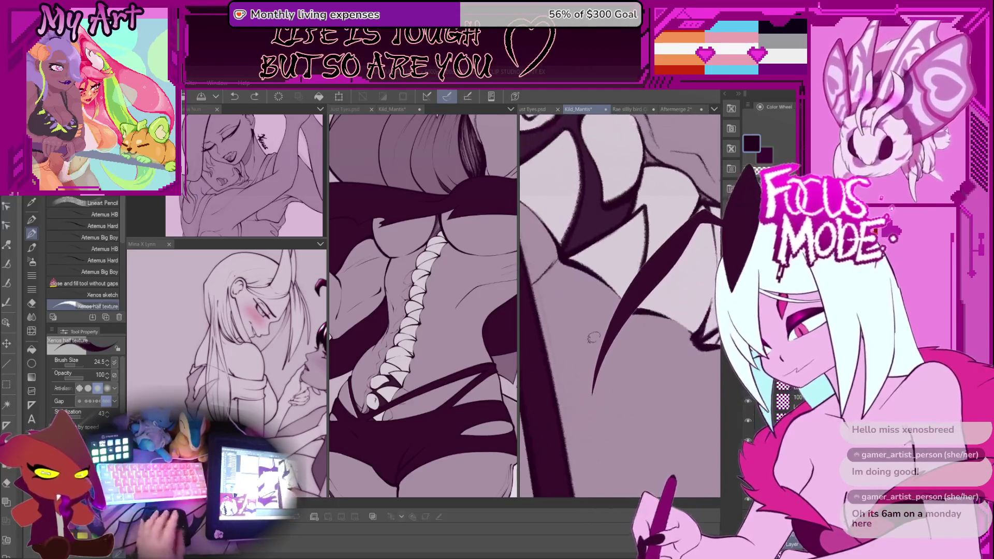
pyautogui.hotkey('ctrl', 'z')
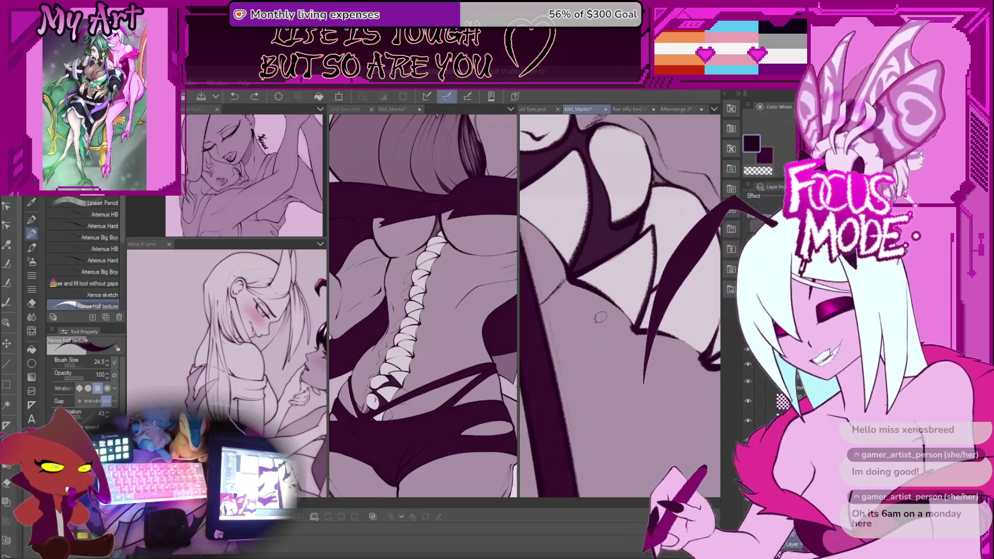
pyautogui.moveTo(575, 380); pyautogui.dragTo(740, 181)
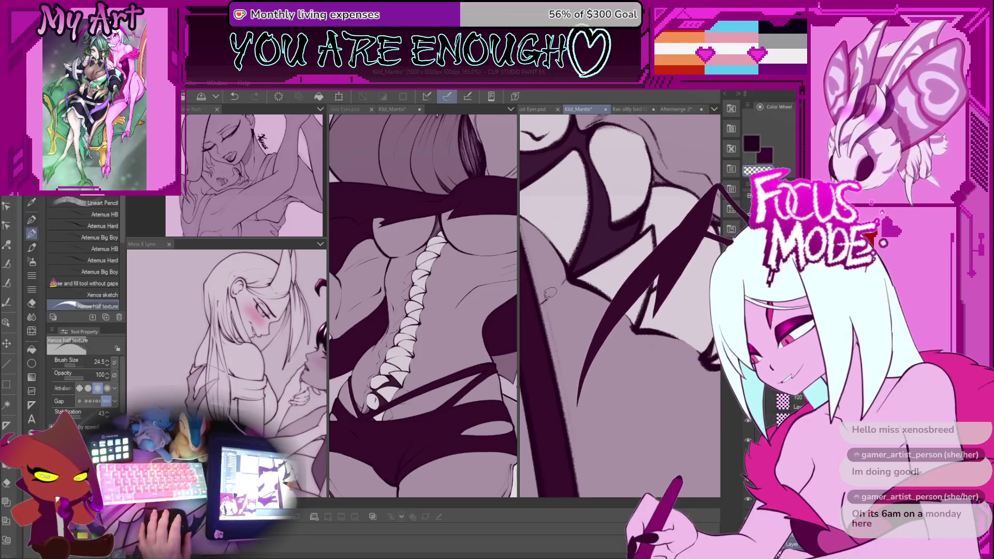
pyautogui.hotkey('ctrl', 'z')
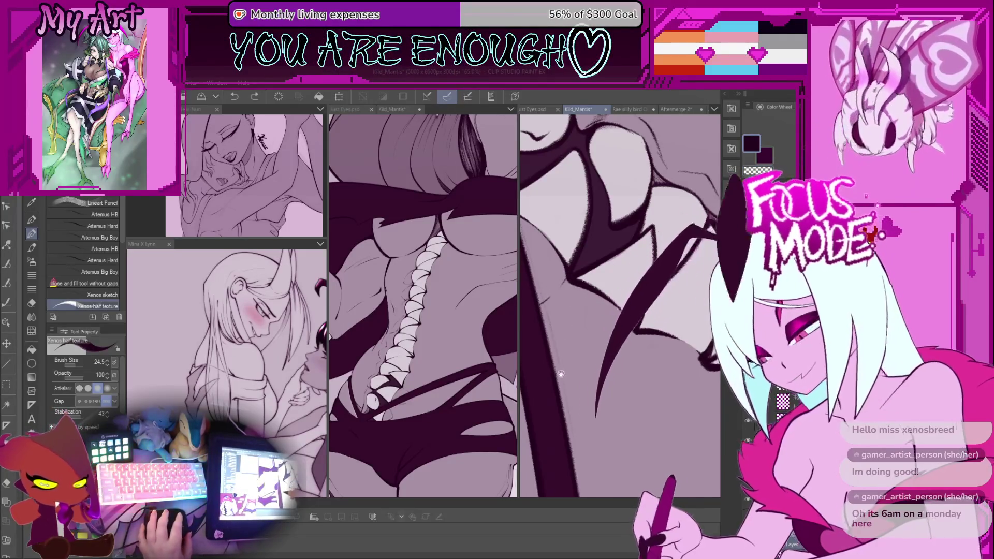
# Step: Rotate the canvas and ink a thick tapered stroke sweeping down to the hip
pyautogui.moveTo(719, 217); pyautogui.dragTo(649, 406)
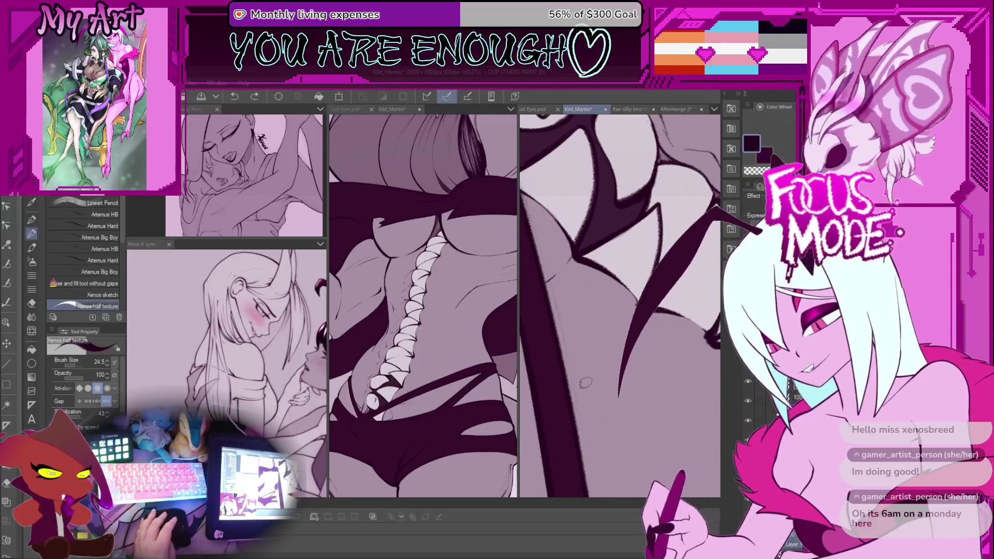
pyautogui.moveTo(578, 374); pyautogui.dragTo(573, 343)
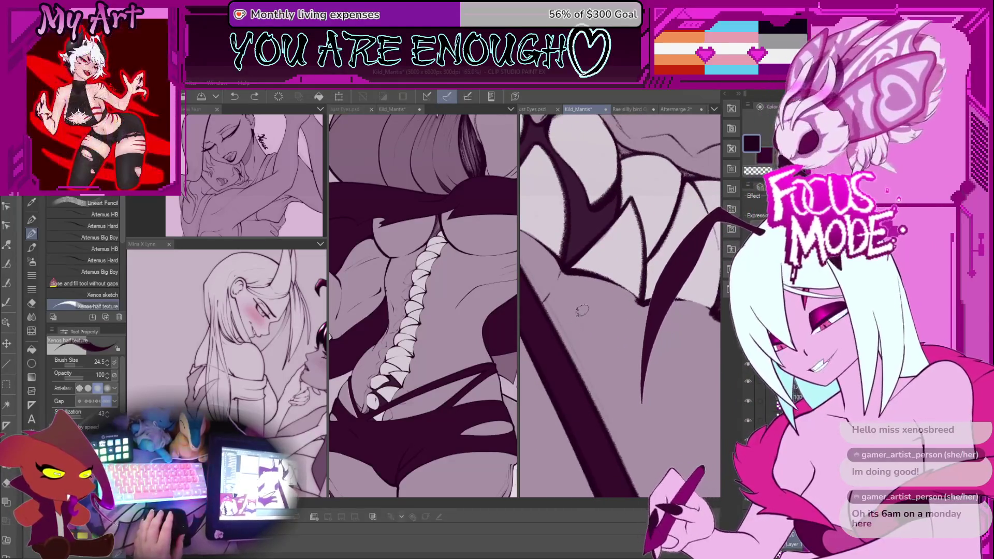
pyautogui.moveTo(717, 186); pyautogui.dragTo(578, 388)
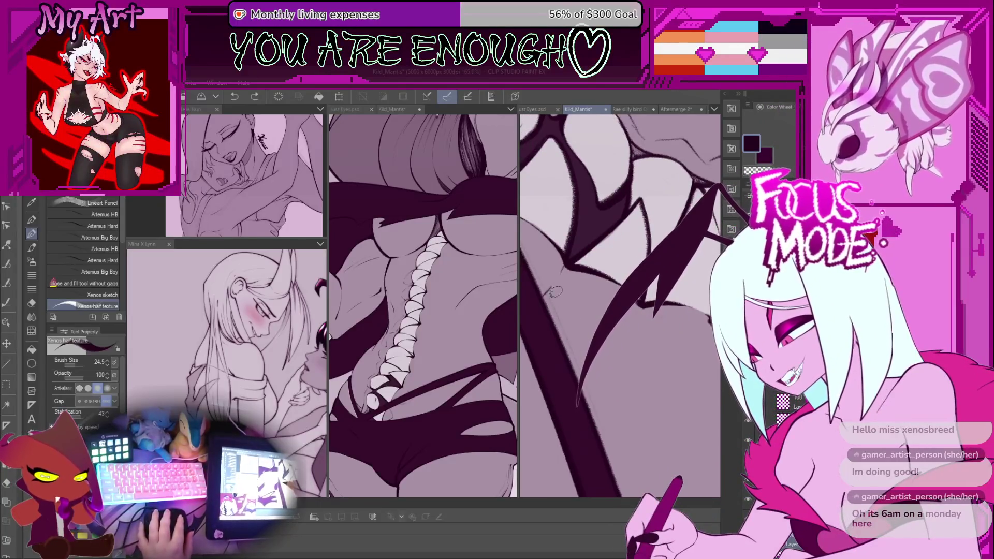
pyautogui.moveTo(550, 305); pyautogui.dragTo(553, 316)
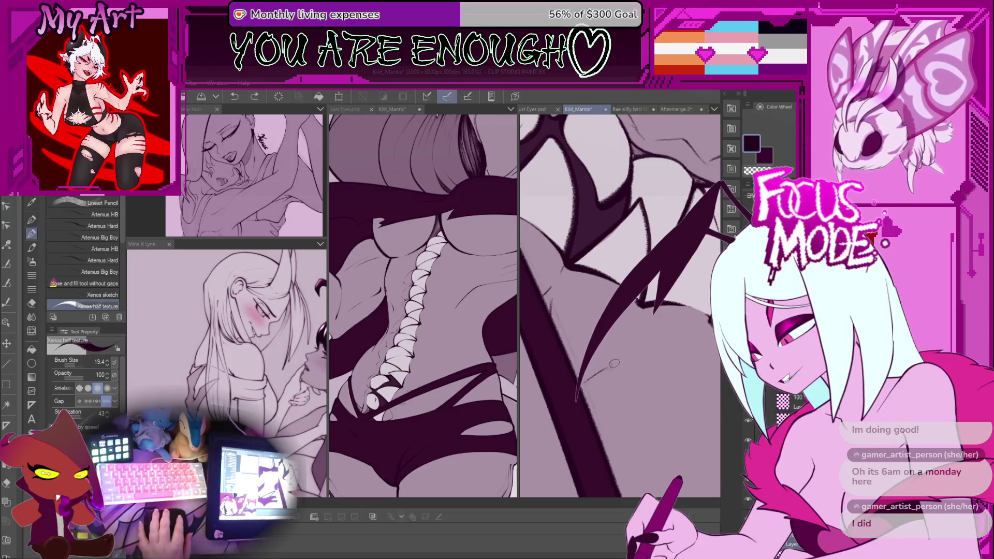
# Step: Undo the last stroke and resize the pen brush, settling at about 19.2
pyautogui.scroll(-4, 611, 339)
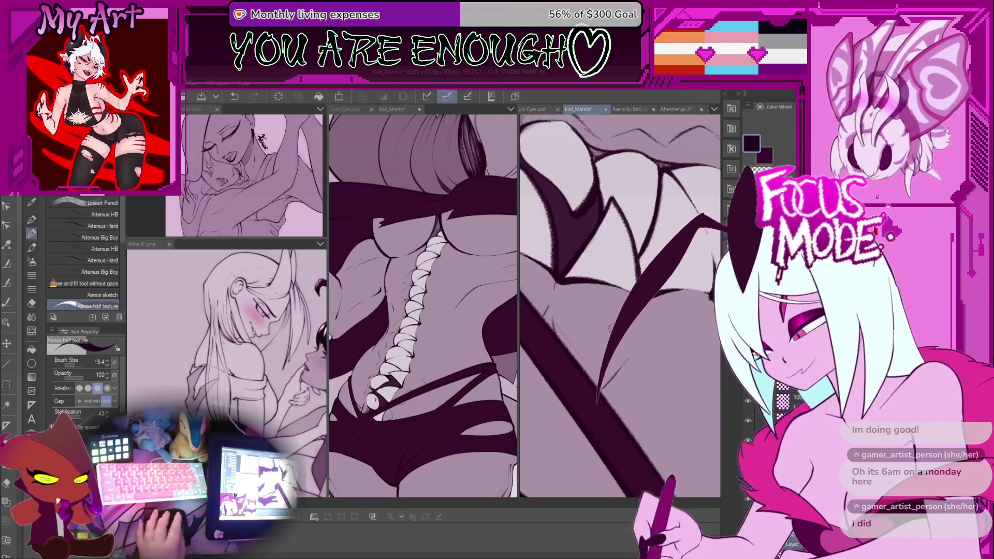
pyautogui.hotkey('ctrl', 'z')
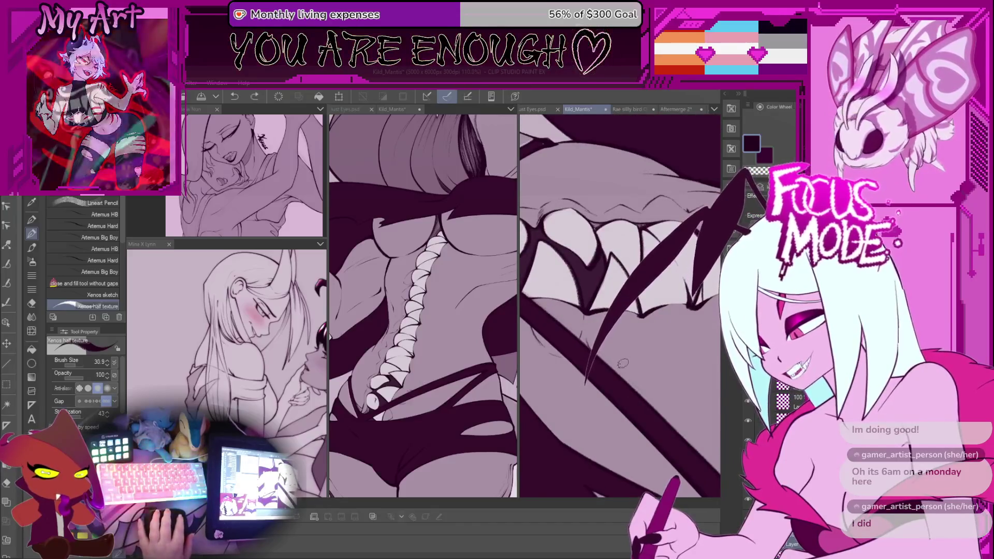
pyautogui.press(']')
pyautogui.press(']')
pyautogui.press(']')
pyautogui.scroll(3, 621, 357)
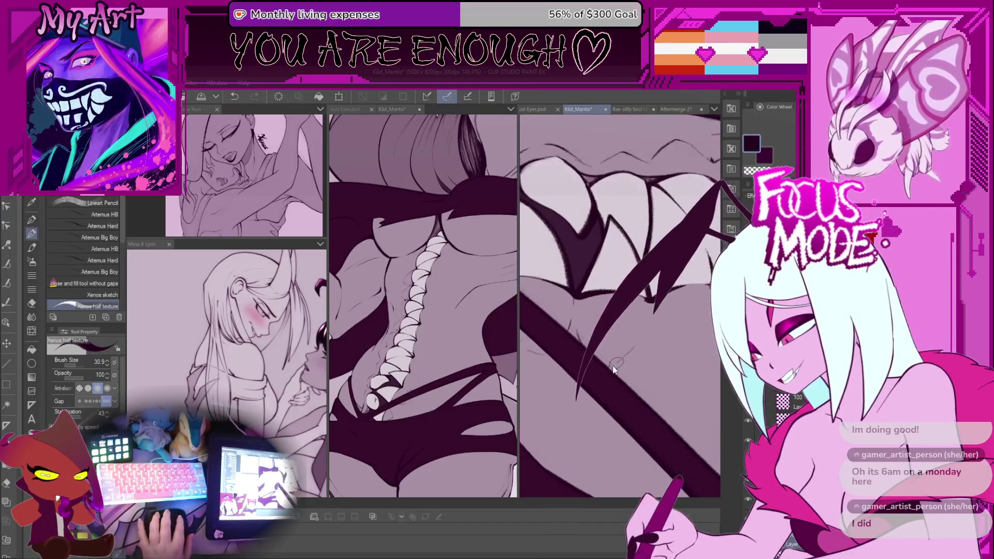
pyautogui.press(']')
pyautogui.press(']')
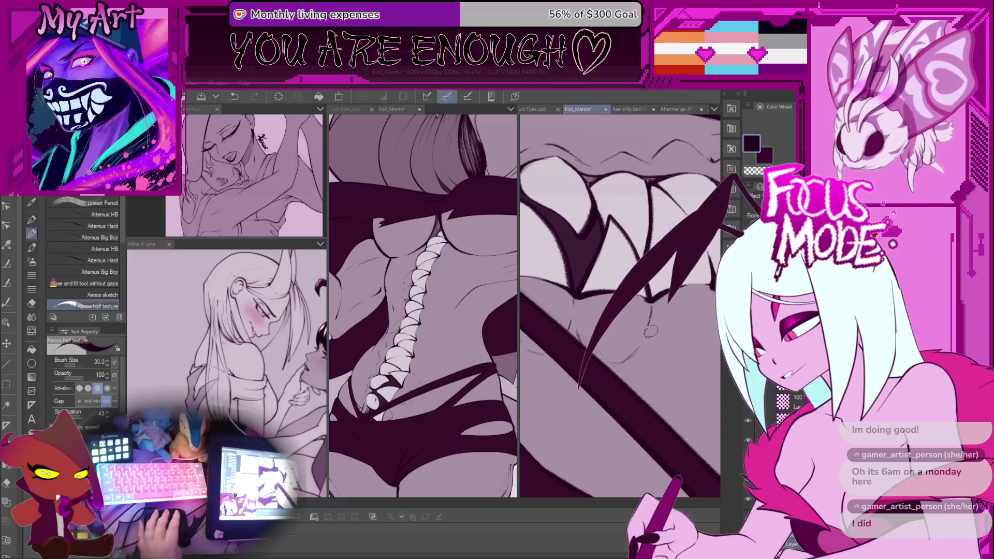
pyautogui.scroll(2, 641, 337)
pyautogui.moveTo(634, 254); pyautogui.dragTo(634, 250)
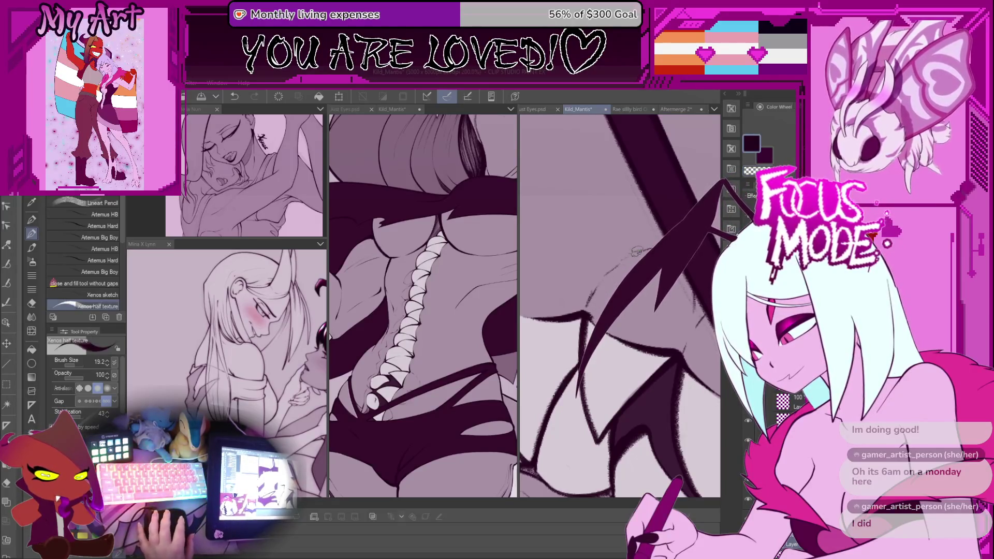
# Step: Try ink lines beside the dark wedges, keeping a small stroke near them
pyautogui.scroll(-3, 635, 250)
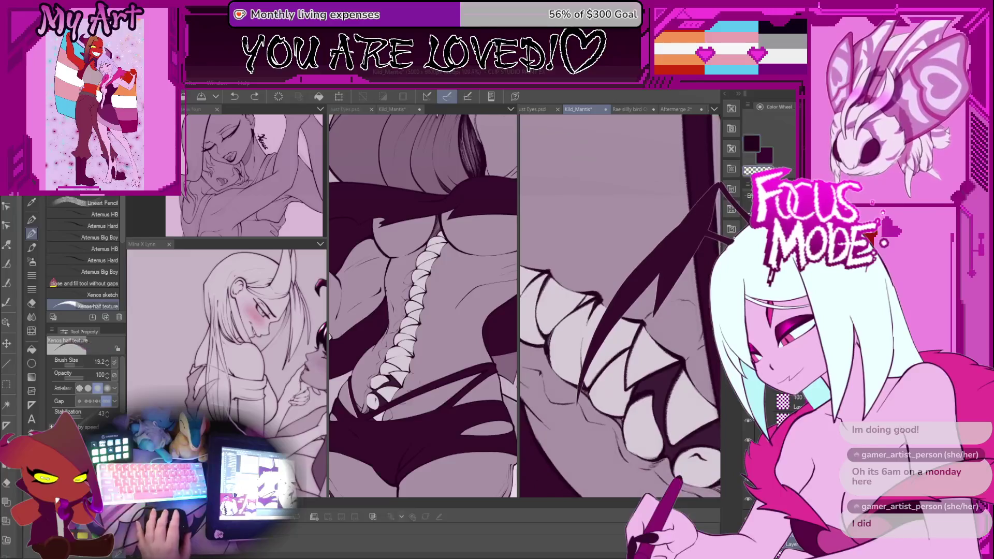
pyautogui.scroll(1, 598, 296)
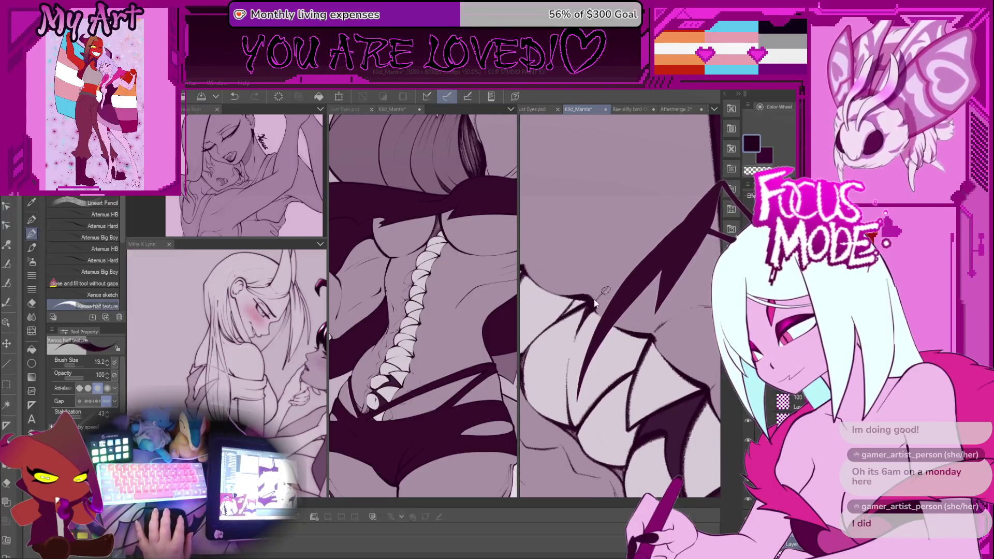
pyautogui.moveTo(598, 296); pyautogui.dragTo(621, 311)
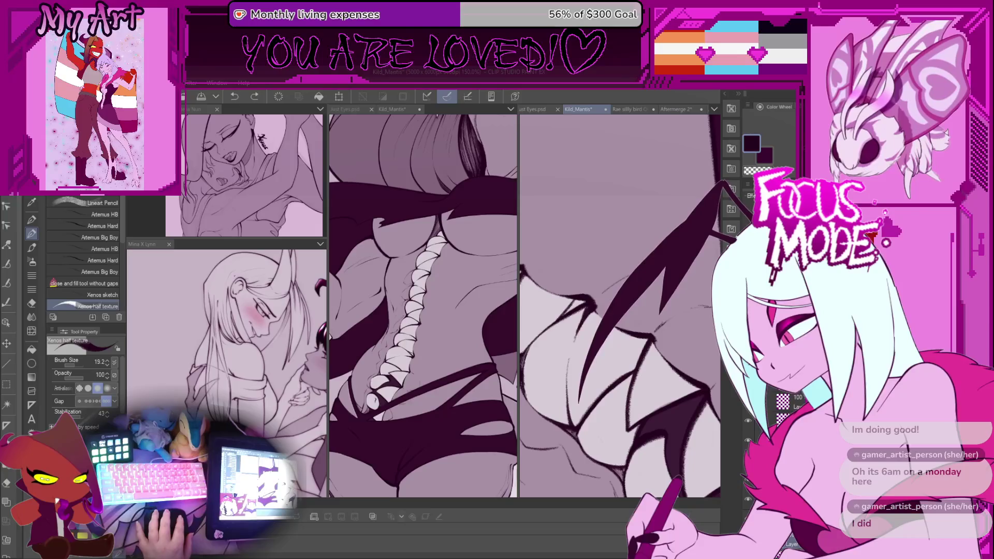
pyautogui.hotkey('ctrl', 'z')
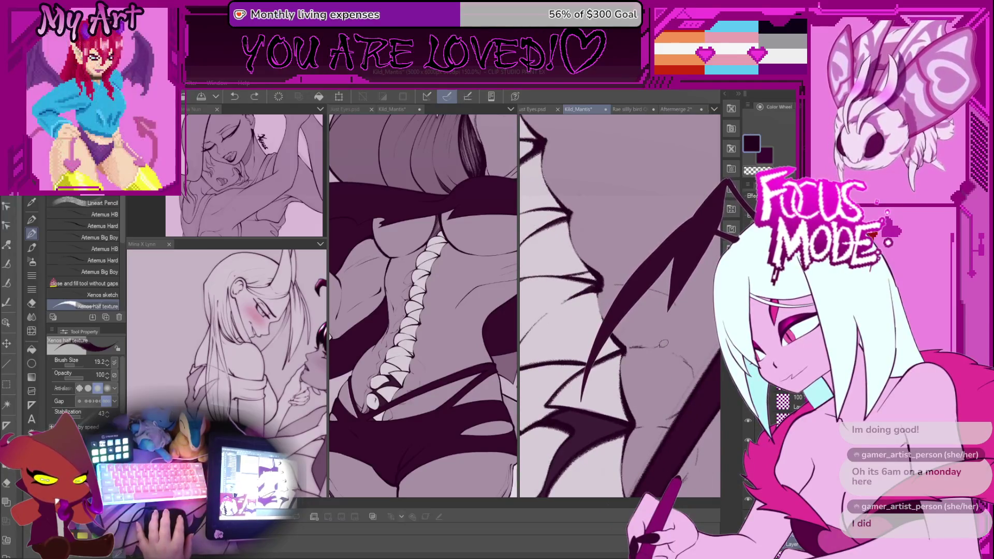
pyautogui.scroll(3, 673, 337)
pyautogui.moveTo(670, 331)
pyautogui.mouseDown()
pyautogui.moveTo(680, 324)
pyautogui.moveTo(652, 299)
pyautogui.mouseUp()
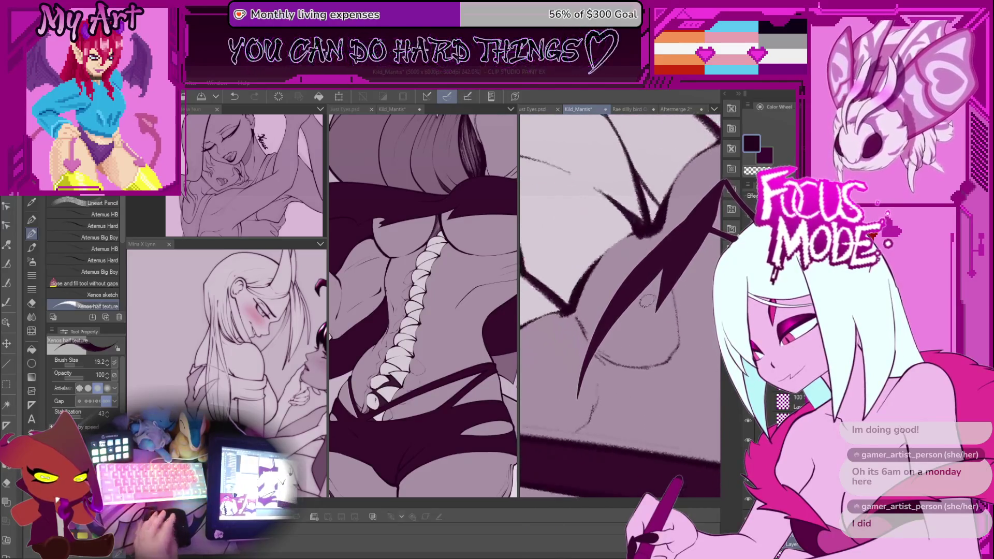
pyautogui.scroll(-4, 652, 298)
pyautogui.scroll(1, 647, 359)
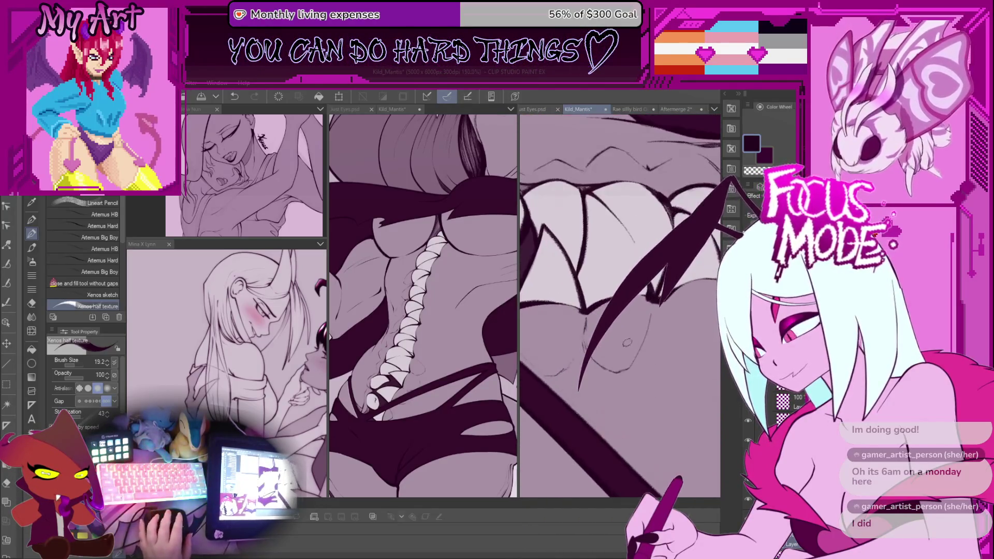
pyautogui.scroll(1, 608, 375)
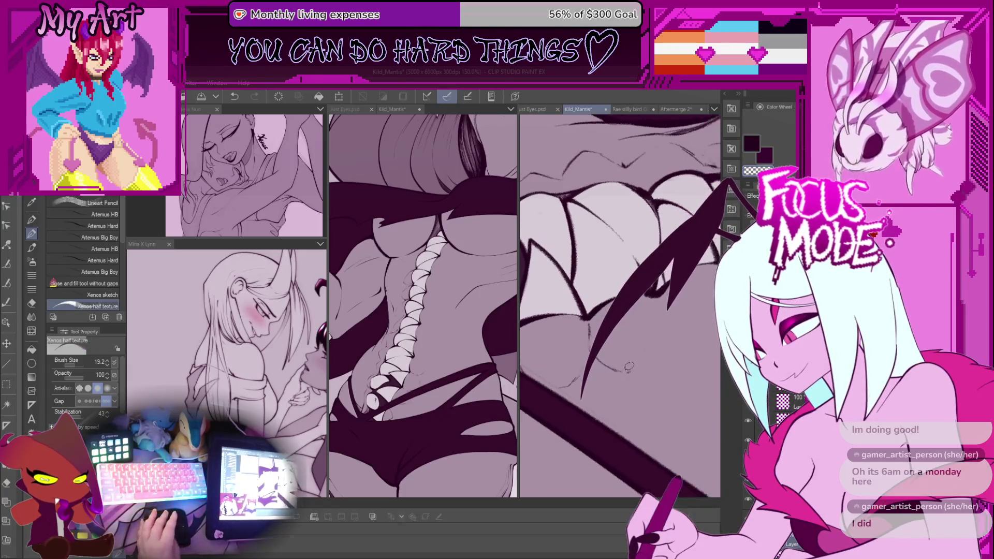
pyautogui.scroll(1, 662, 340)
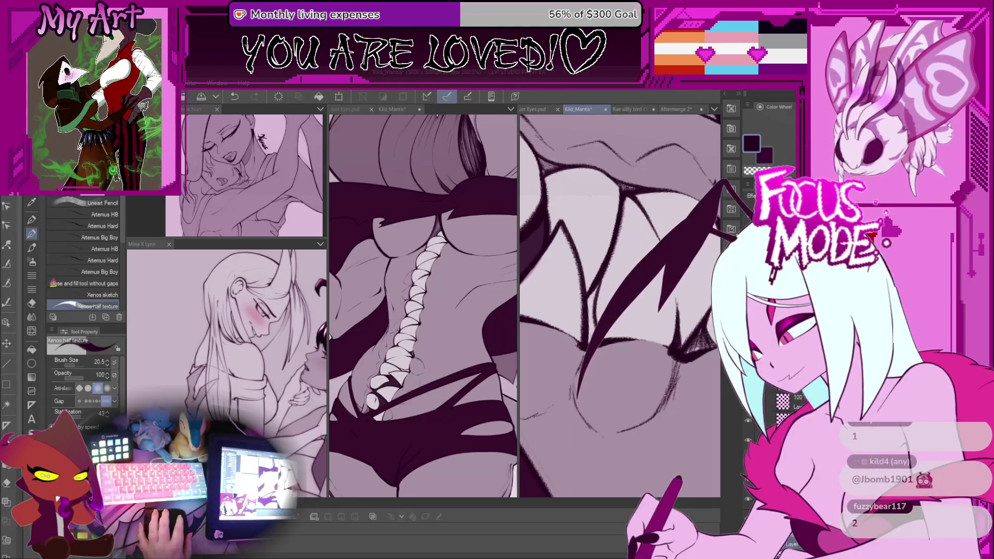
pyautogui.scroll(2, 601, 343)
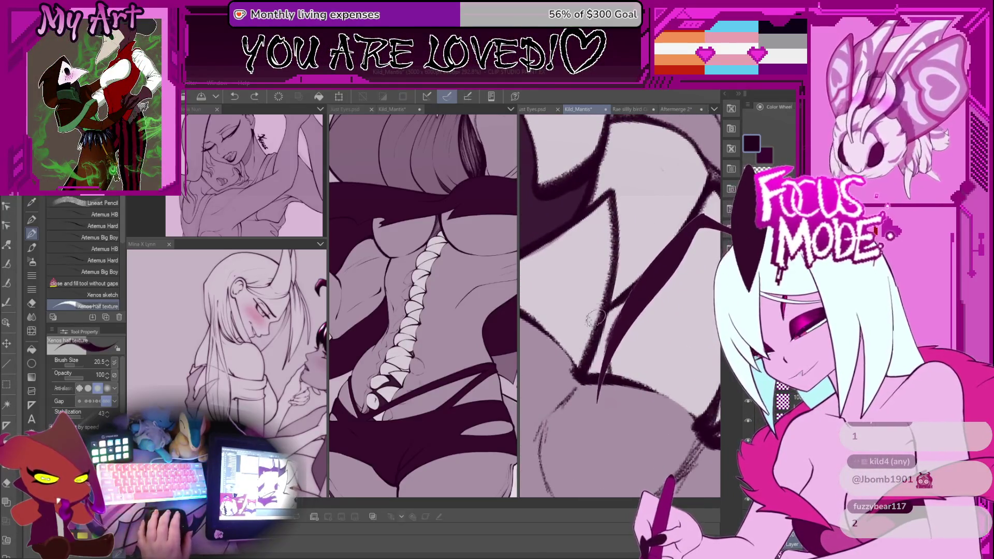
# Step: Redraw the dark wing spike across the hip as a bolder stroke at brush size 13.5
pyautogui.moveTo(660, 274); pyautogui.dragTo(604, 405)
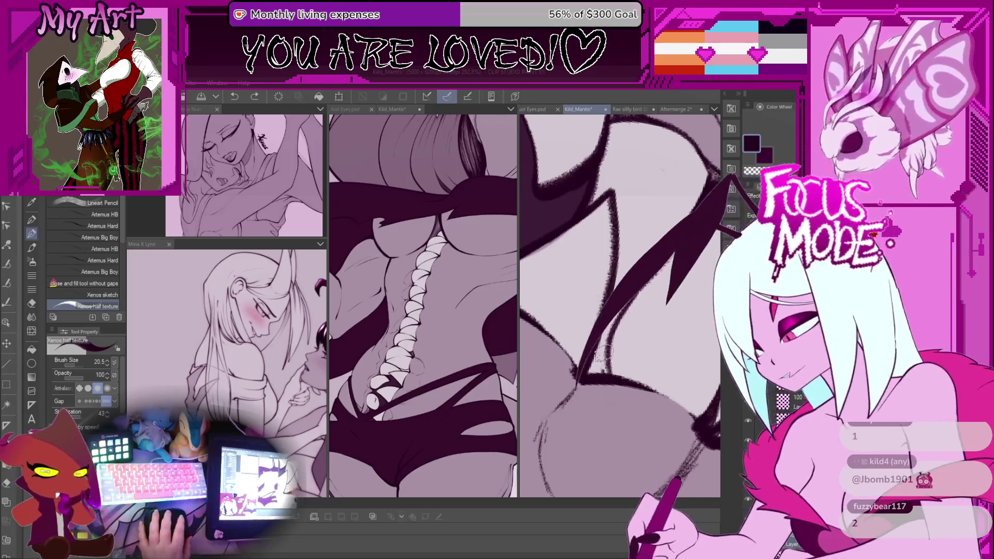
pyautogui.moveTo(590, 323); pyautogui.dragTo(610, 347)
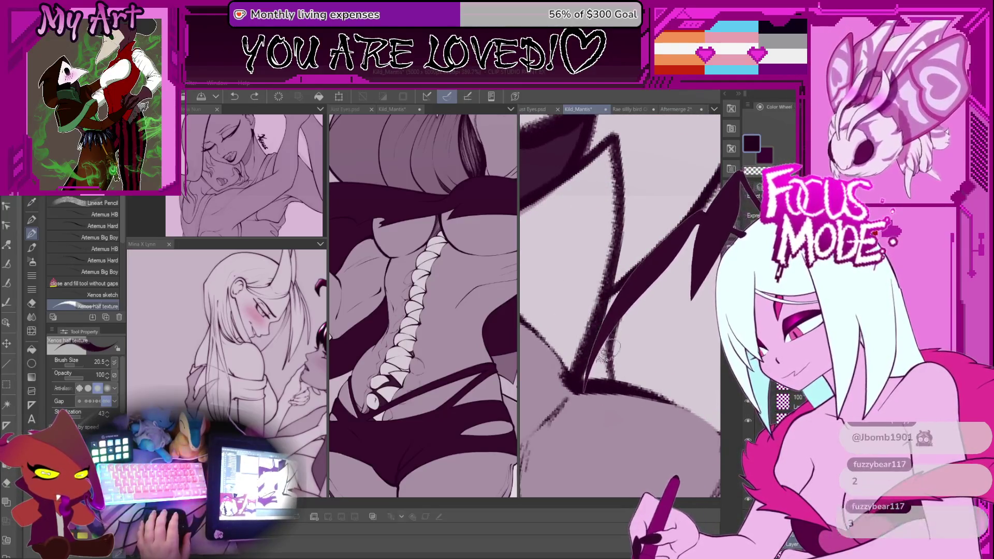
pyautogui.hotkey('ctrl', 'z')
pyautogui.press('[')
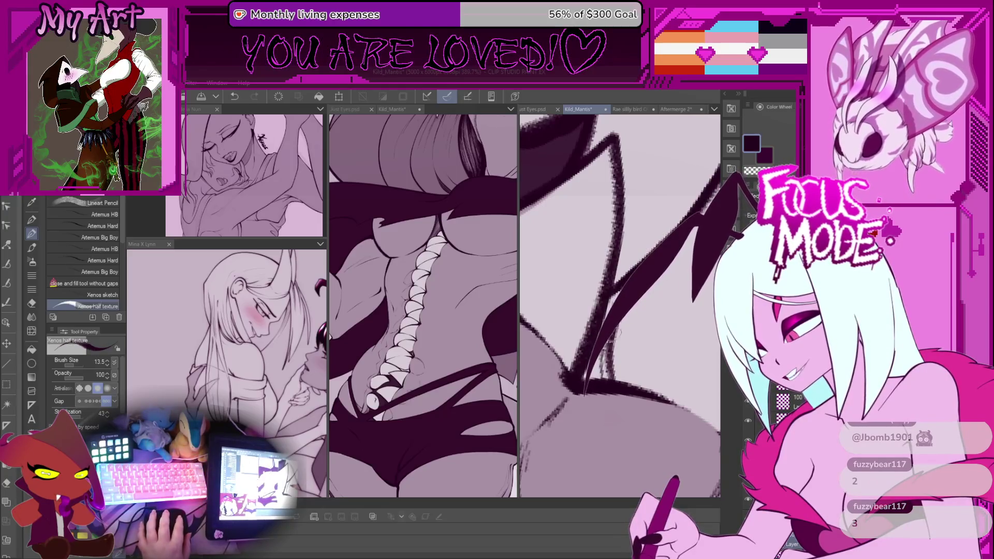
pyautogui.moveTo(688, 227); pyautogui.dragTo(577, 396)
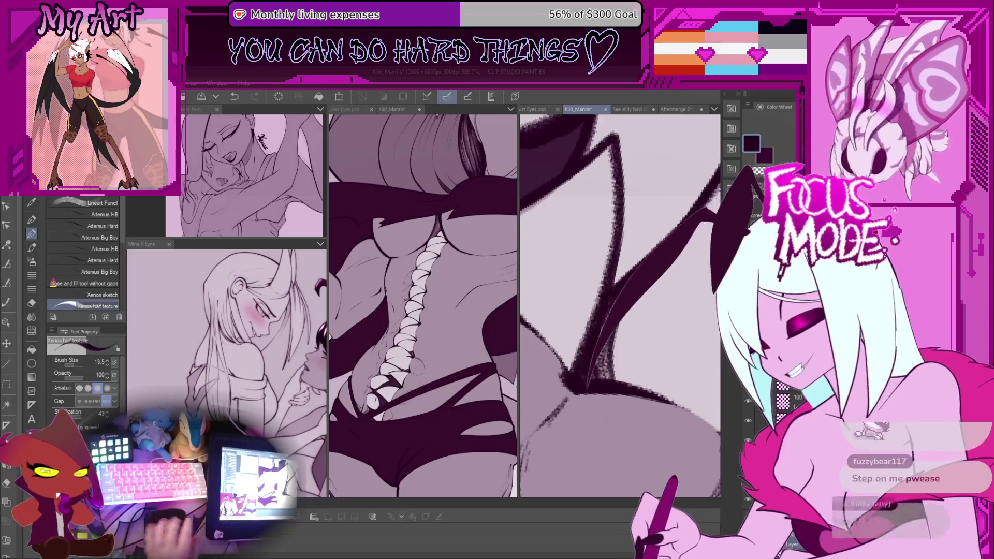
pyautogui.scroll(-4, 671, 330)
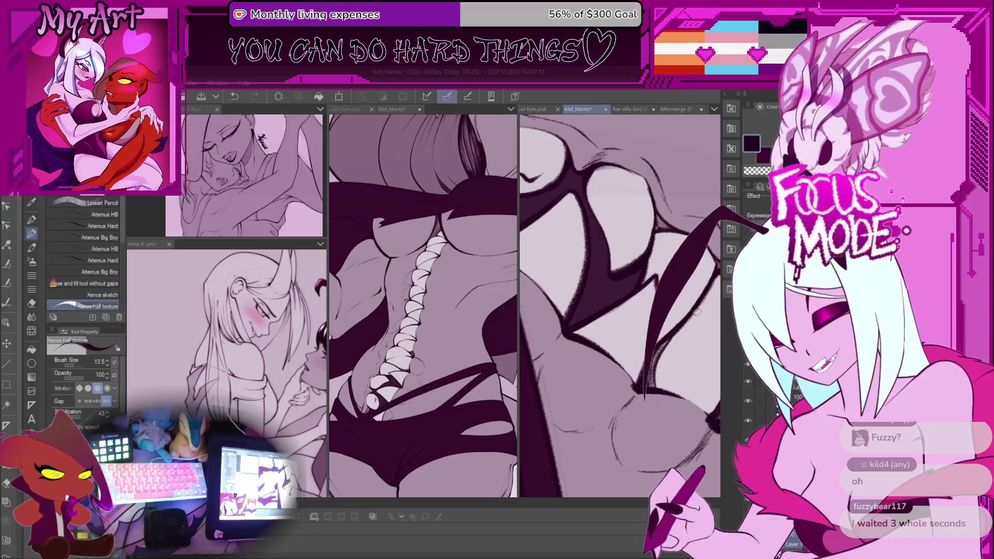
# Step: Redraw the long diagonal claw stroke over the teeth, then undo it
pyautogui.scroll(-5, 696, 311)
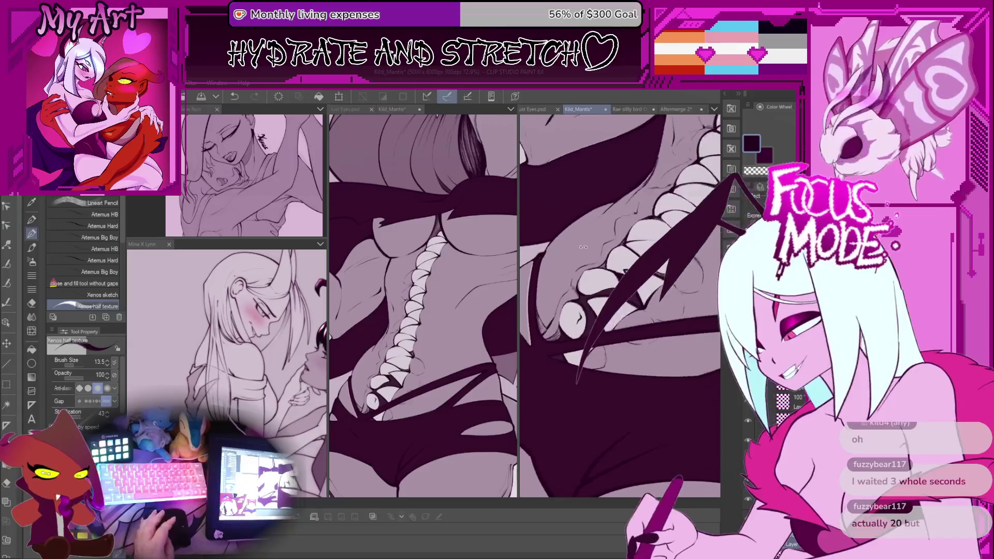
pyautogui.moveTo(724, 179); pyautogui.dragTo(575, 393)
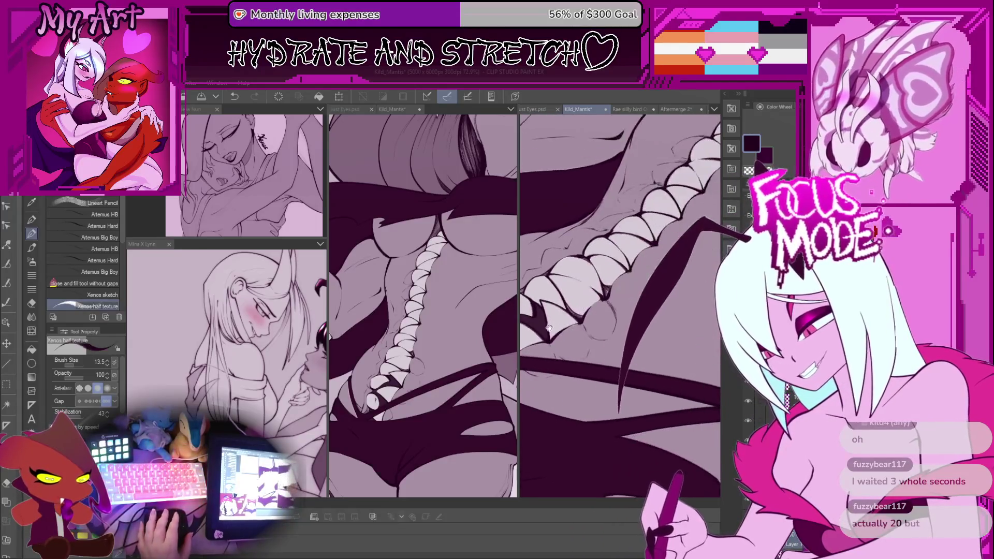
pyautogui.scroll(-3, 539, 263)
pyautogui.scroll(3, 584, 322)
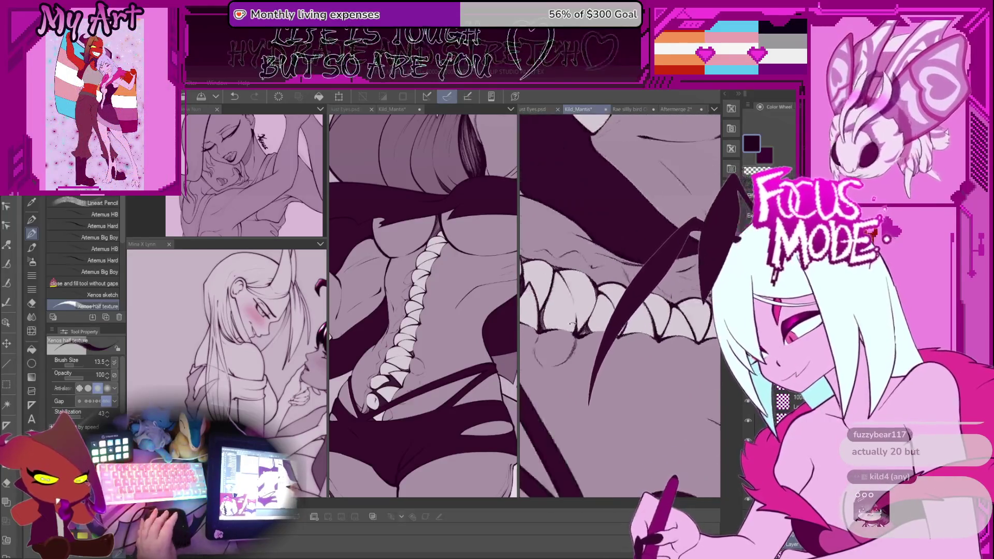
pyautogui.scroll(3, 584, 322)
pyautogui.scroll(1, 600, 312)
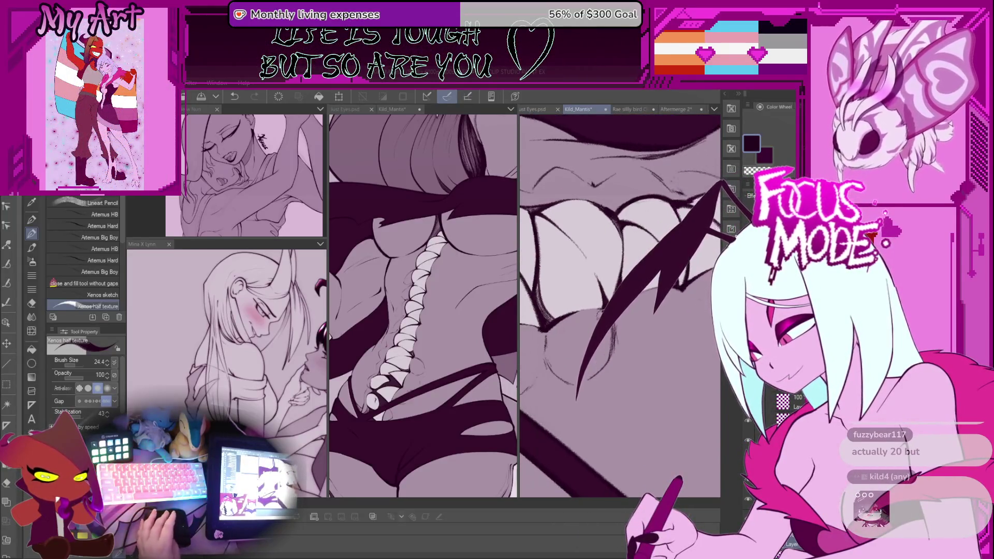
pyautogui.scroll(1, 607, 348)
pyautogui.scroll(1, 607, 347)
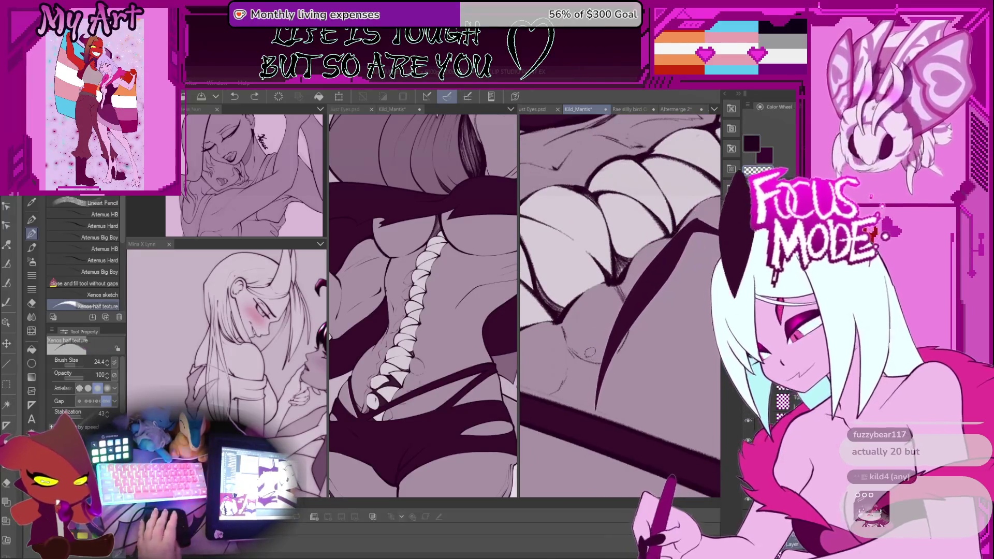
pyautogui.hotkey('ctrl', 'z')
# Step: Draw a notched dark stroke sweeping down-left and shift and rotate the spine plate lineart
pyautogui.moveTo(667, 243); pyautogui.dragTo(590, 398)
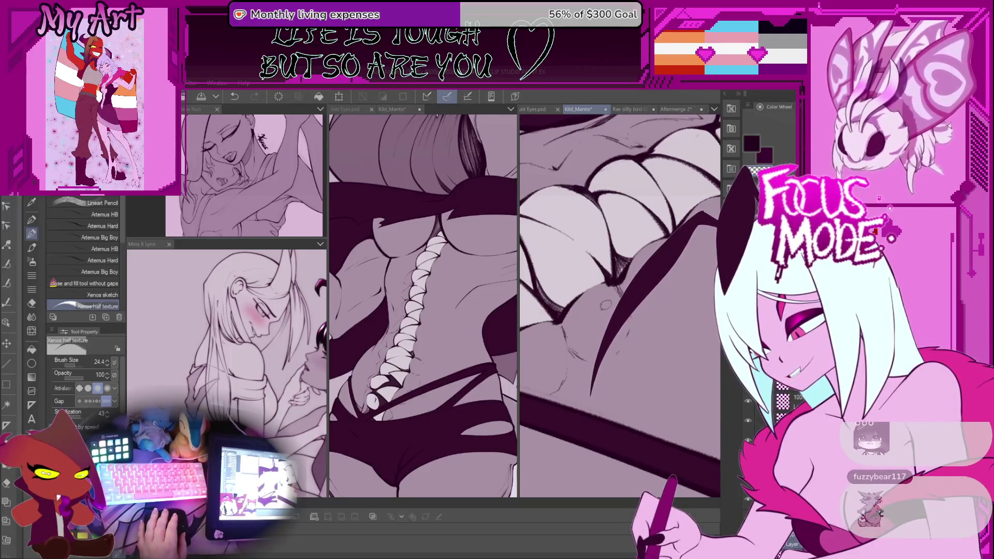
pyautogui.moveTo(722, 181); pyautogui.dragTo(579, 392)
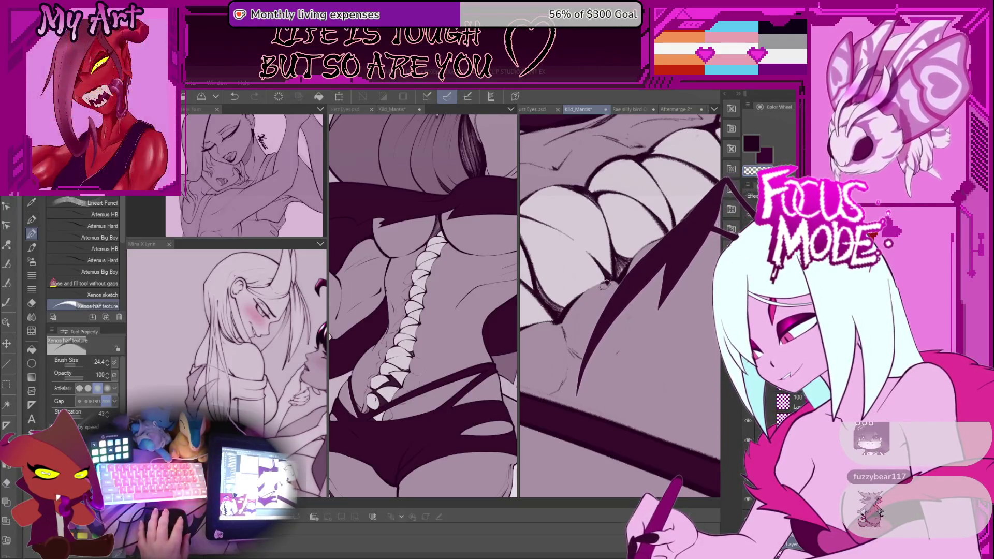
pyautogui.moveTo(621, 259); pyautogui.dragTo(629, 251)
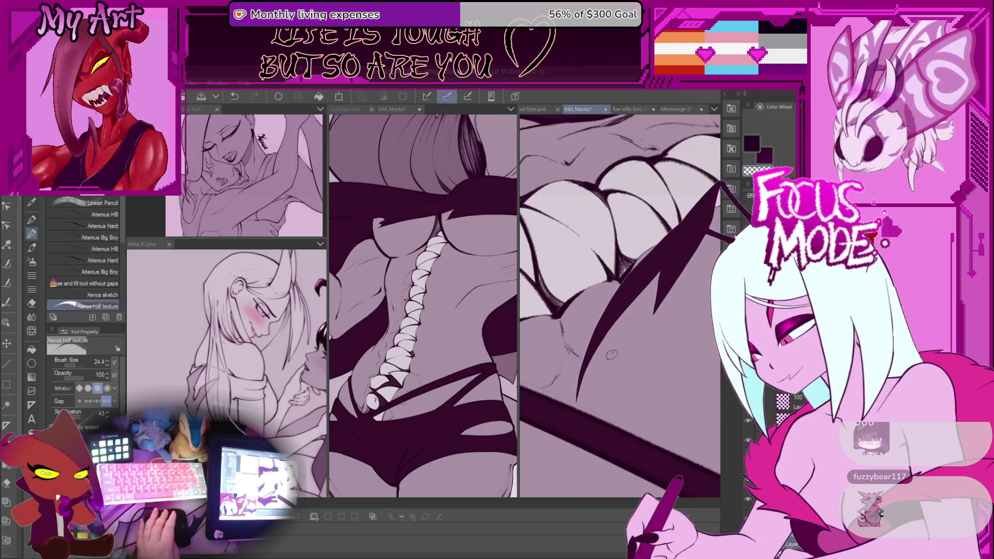
pyautogui.moveTo(673, 455); pyautogui.dragTo(683, 424)
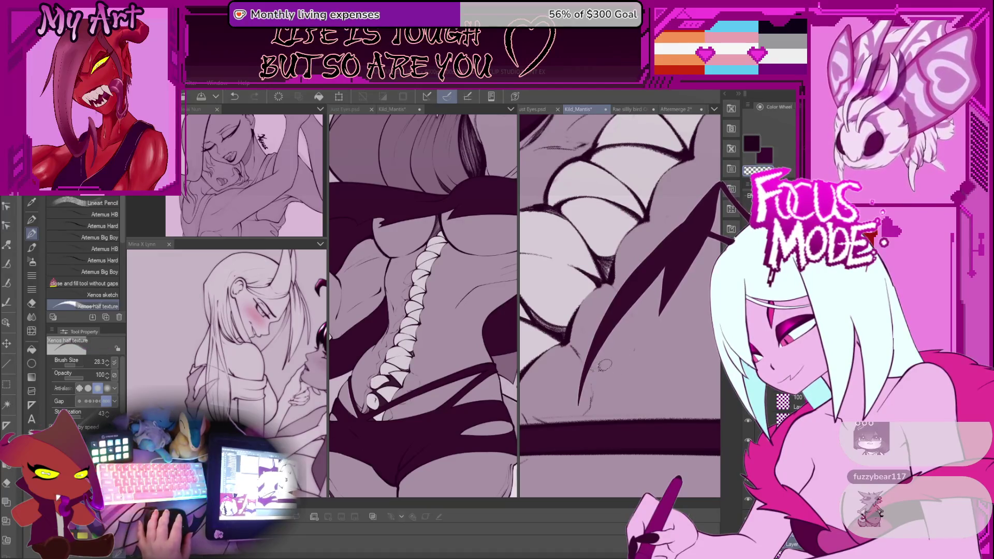
pyautogui.hotkey('ctrl', 'z')
pyautogui.press('[')
pyautogui.press('[')
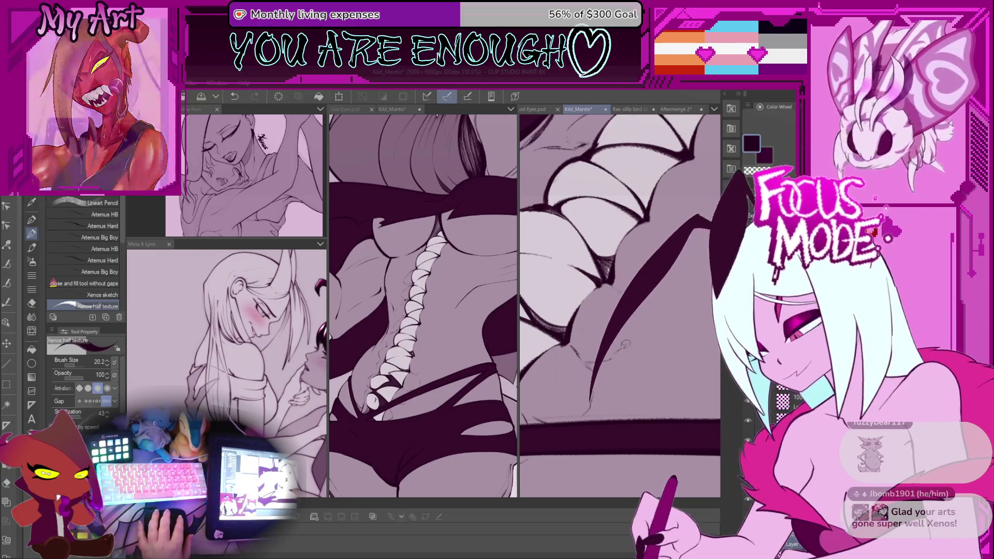
# Step: Revert the long stroke to its earlier shape while rotating and panning the view over the hip
pyautogui.scroll(3, 619, 331)
pyautogui.moveTo(612, 299); pyautogui.dragTo(615, 251)
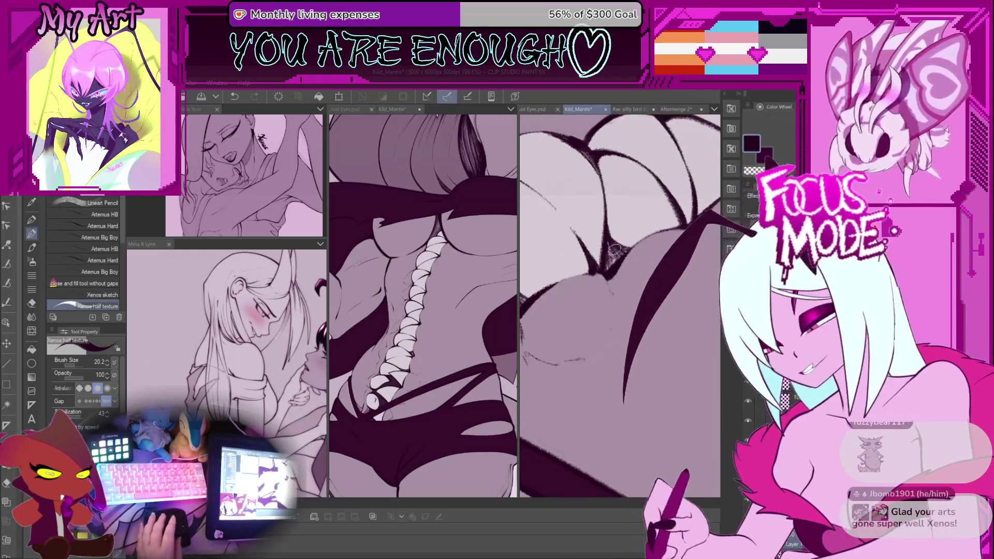
pyautogui.hotkey('ctrl', 'z')
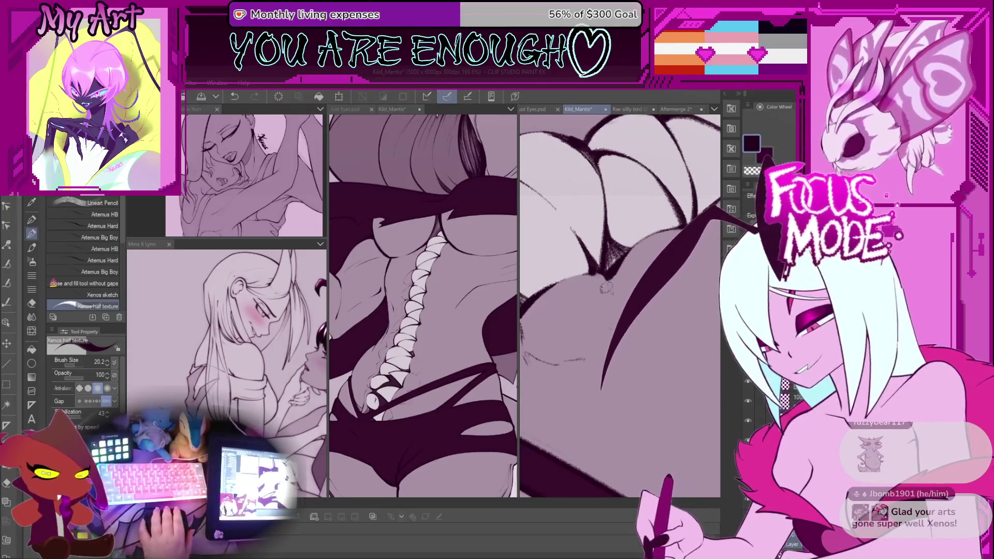
pyautogui.moveTo(610, 306); pyautogui.dragTo(591, 275)
pyautogui.moveTo(598, 324); pyautogui.dragTo(593, 358)
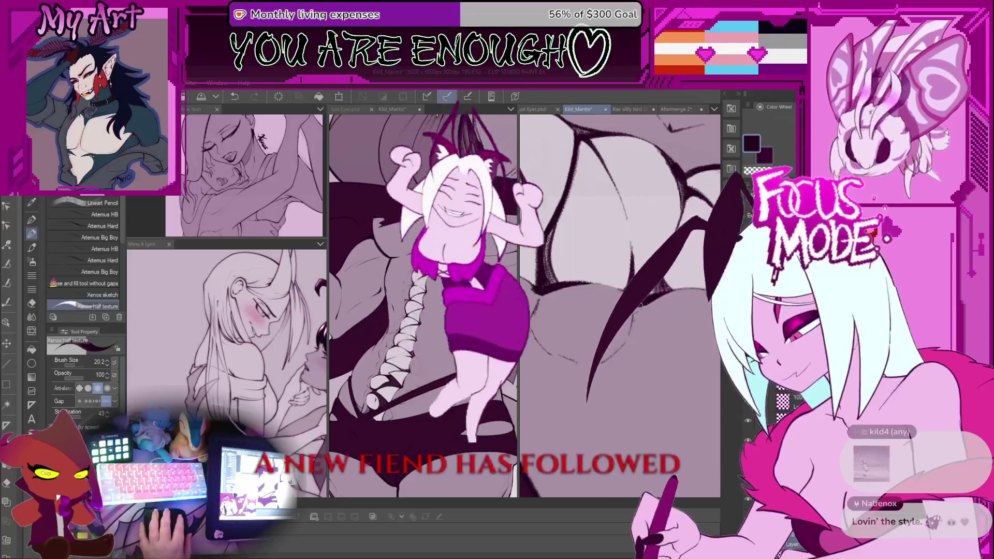
pyautogui.moveTo(600, 363); pyautogui.dragTo(615, 362)
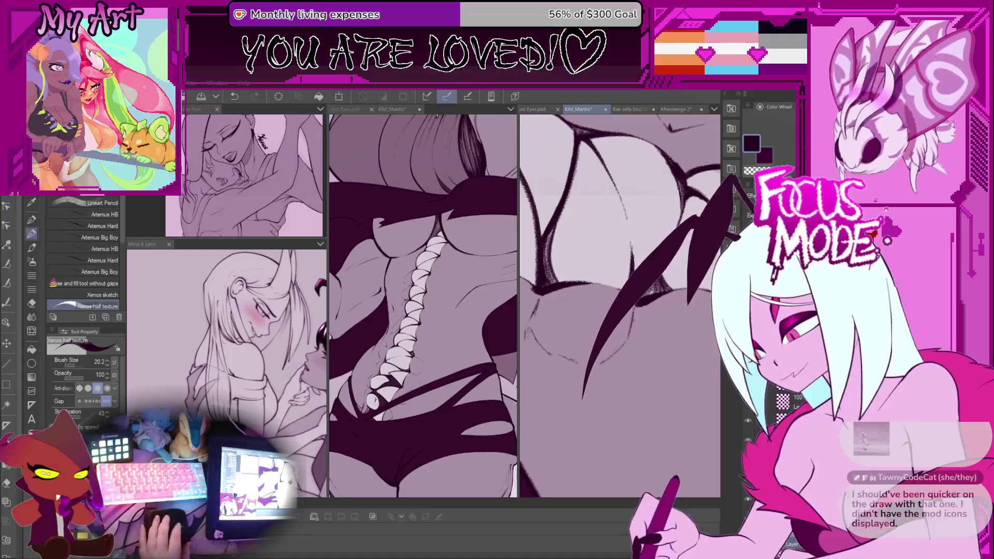
pyautogui.scroll(-5, 619, 305)
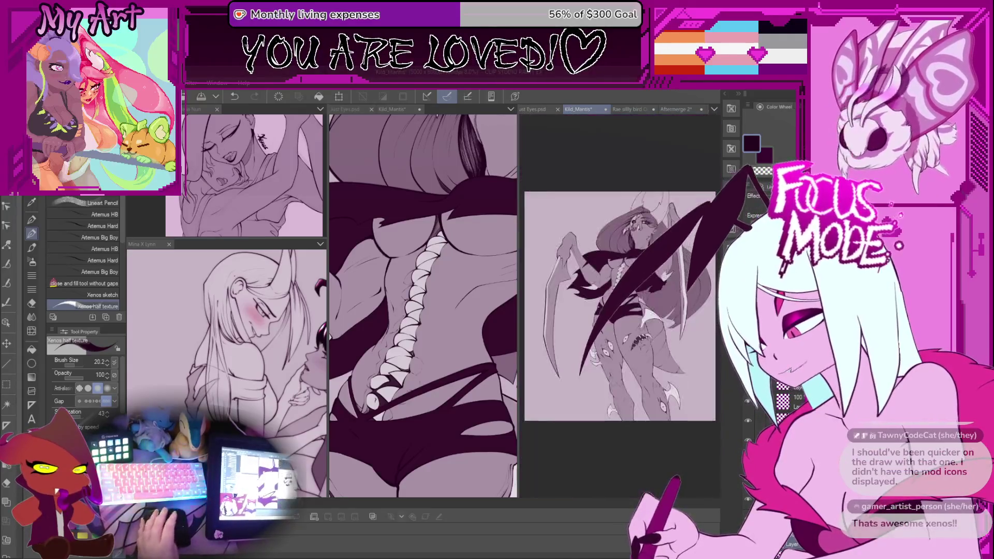
# Step: Zoom in on the wing and teeth and try a thick wing stroke across the hip
pyautogui.scroll(2, 619, 306)
pyautogui.scroll(2, 655, 348)
pyautogui.scroll(2, 655, 349)
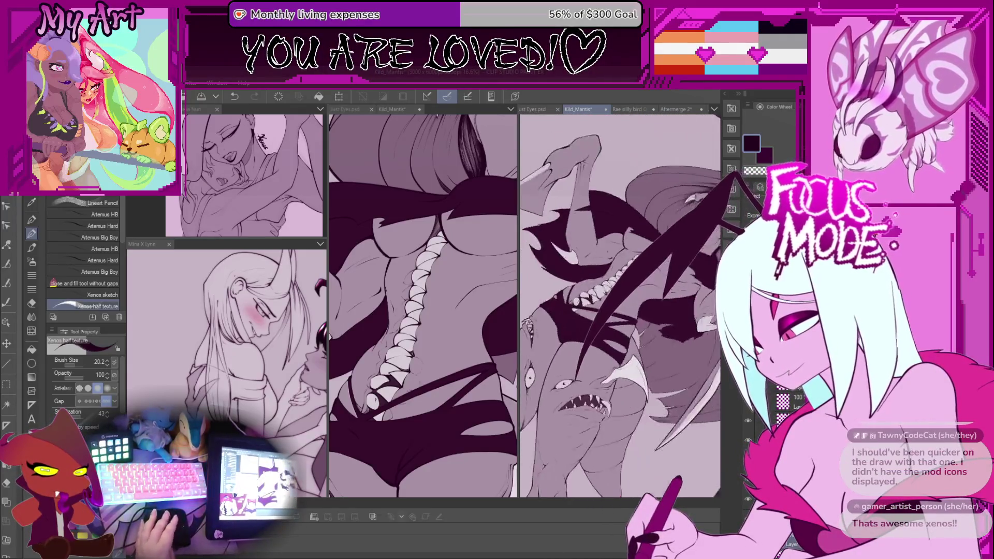
pyautogui.scroll(2, 656, 349)
pyautogui.scroll(2, 656, 349)
pyautogui.scroll(2, 616, 364)
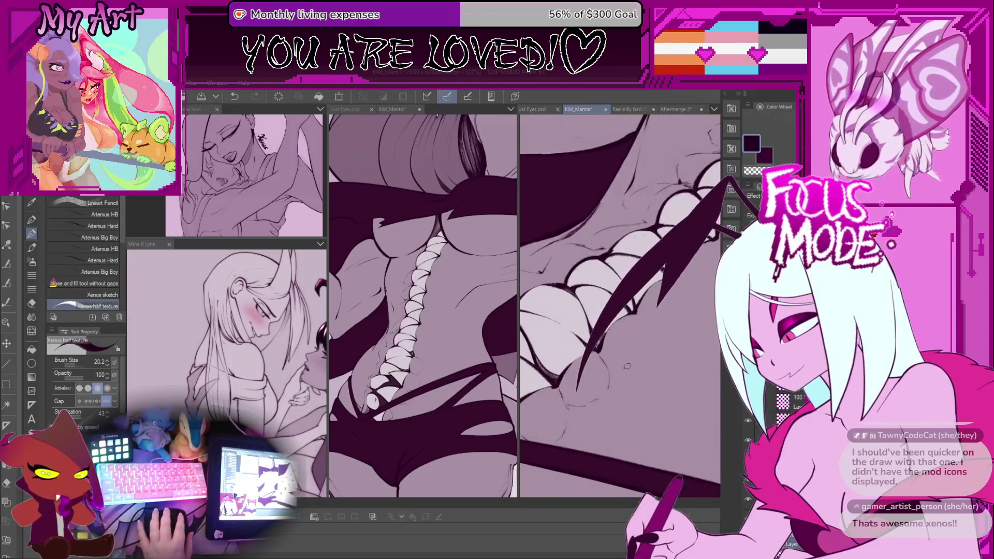
pyautogui.scroll(2, 616, 365)
pyautogui.scroll(2, 637, 357)
pyautogui.moveTo(652, 357); pyautogui.dragTo(675, 348)
pyautogui.moveTo(636, 284); pyautogui.dragTo(579, 399)
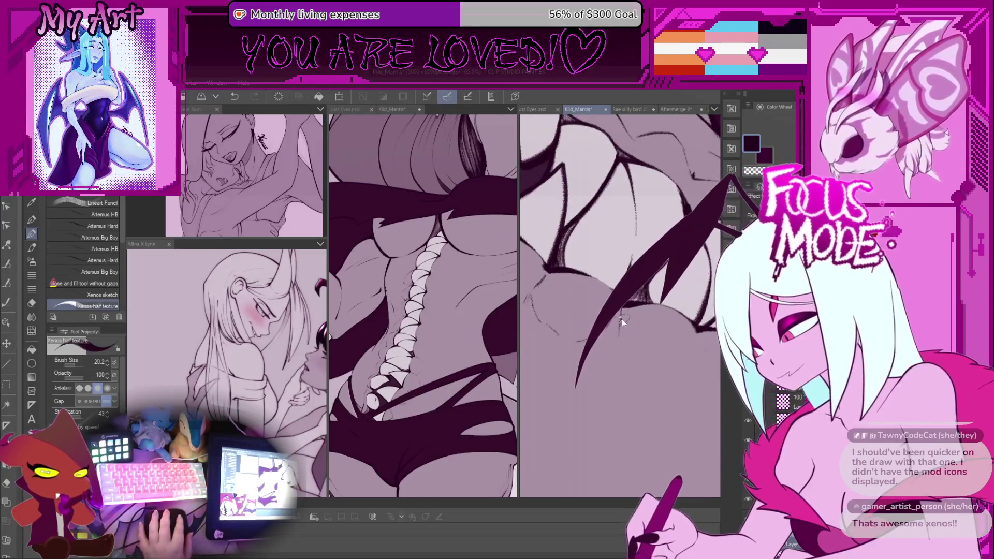
pyautogui.hotkey('ctrl', 'z')
# Step: Repeatedly redraw the diagonal wing stroke with slightly different shapes, undoing rejected ones
pyautogui.scroll(1, 619, 306)
pyautogui.scroll(1, 620, 306)
pyautogui.moveTo(637, 284); pyautogui.dragTo(580, 399)
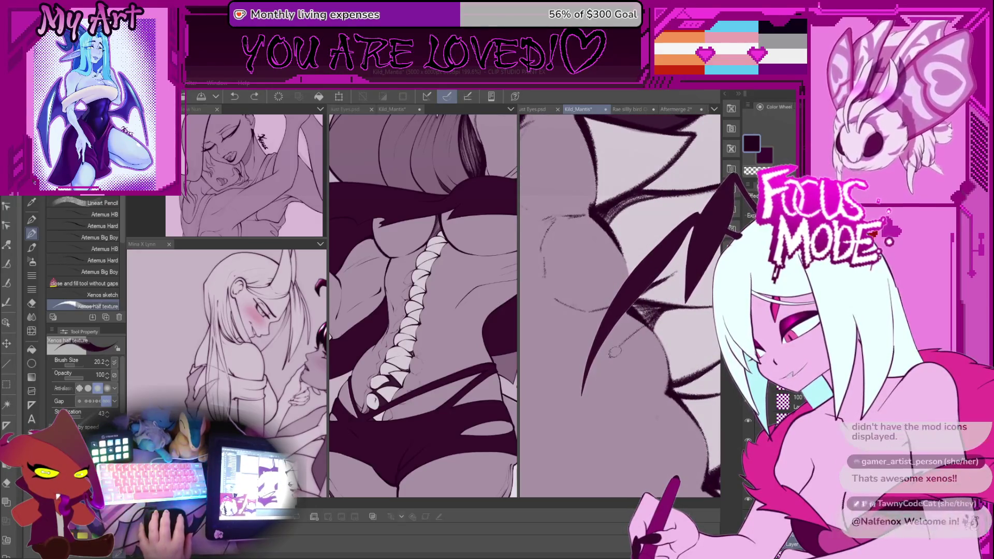
pyautogui.moveTo(639, 287); pyautogui.dragTo(580, 398)
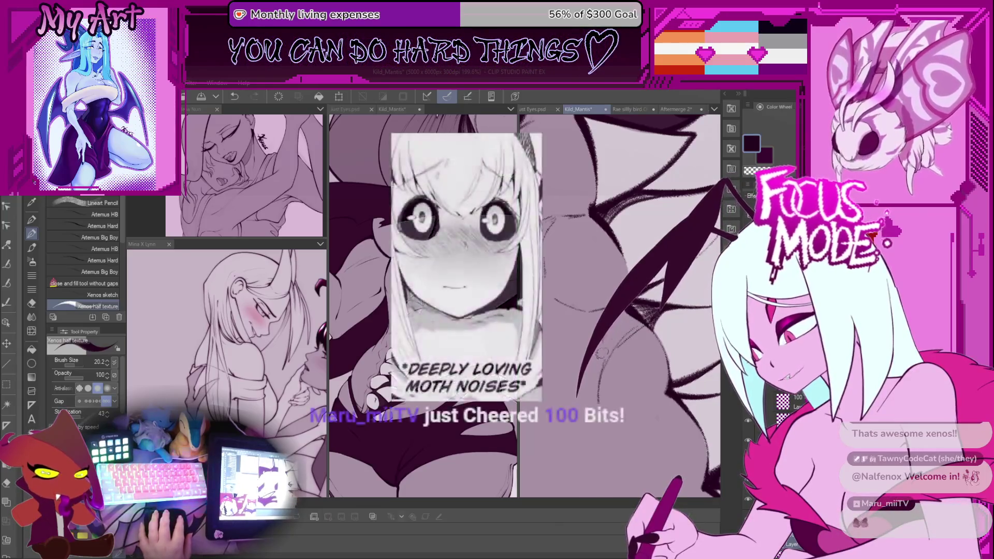
pyautogui.hotkey('ctrl', 'z')
pyautogui.moveTo(623, 282); pyautogui.dragTo(577, 391)
pyautogui.hotkey('ctrl', 'z')
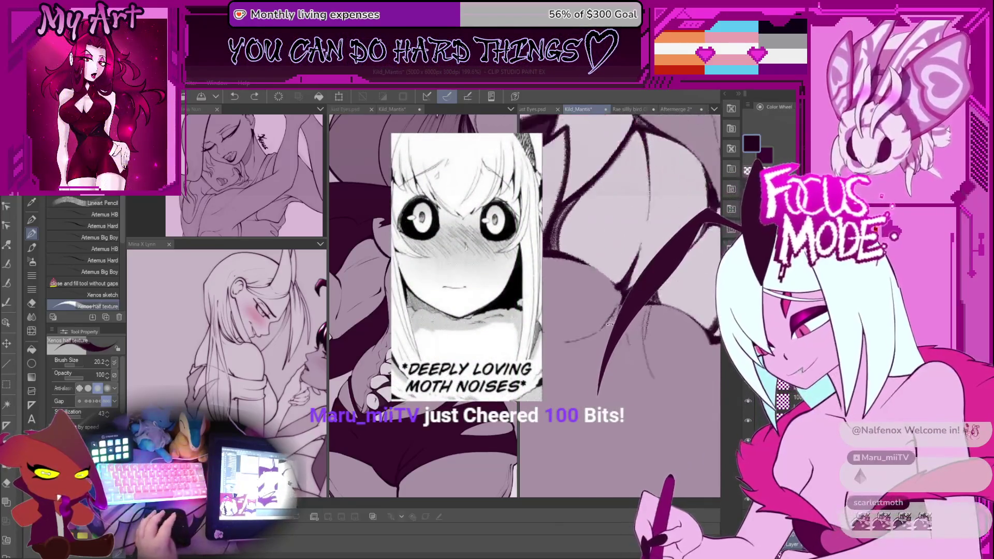
pyautogui.moveTo(628, 292); pyautogui.dragTo(594, 396)
pyautogui.hotkey('ctrl', 'z')
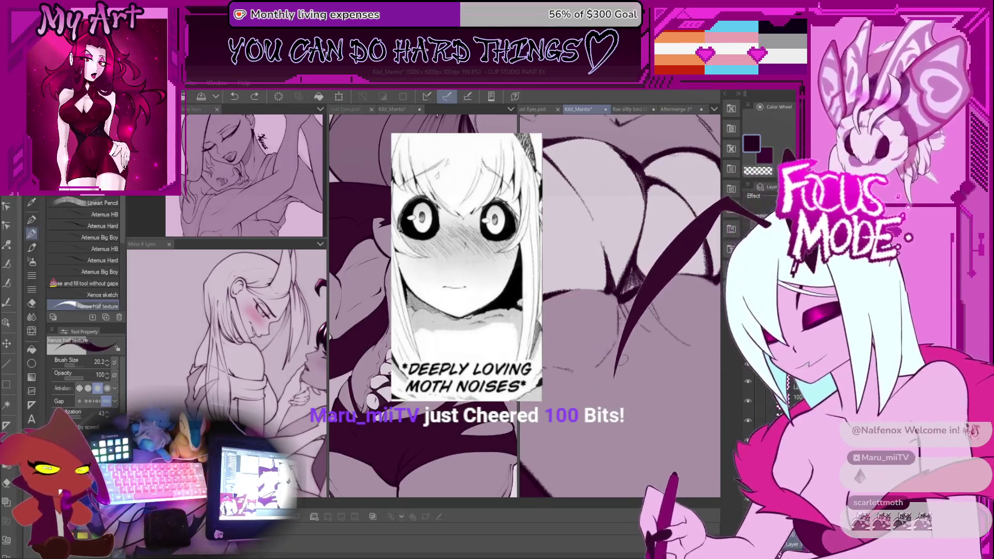
pyautogui.moveTo(644, 299); pyautogui.dragTo(600, 386)
pyautogui.scroll(-1, 620, 342)
# Step: Add thin wing lines and retry the long wing stroke further right and at sharper diagonals
pyautogui.hotkey('ctrl', 'z')
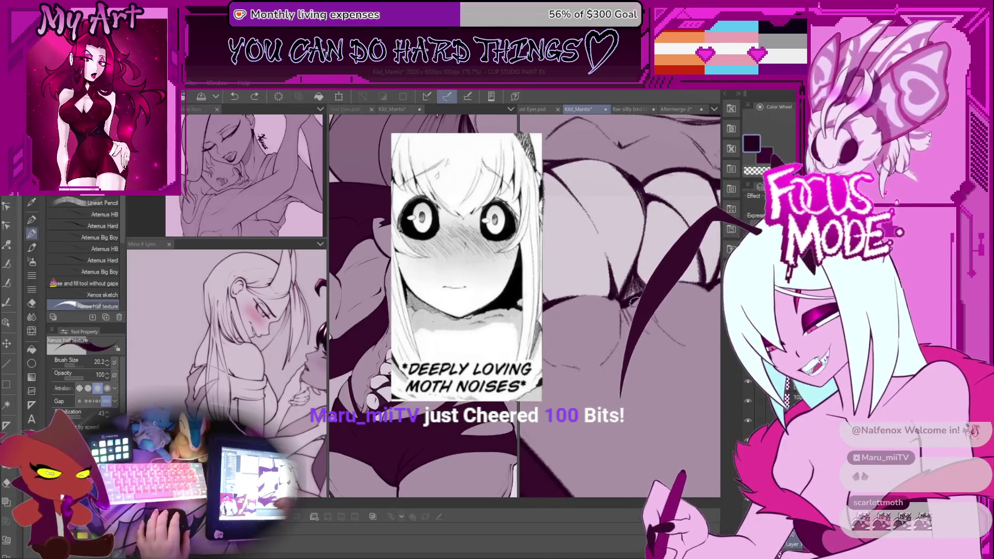
pyautogui.moveTo(621, 341); pyautogui.dragTo(634, 301)
pyautogui.hotkey('ctrl', 'z')
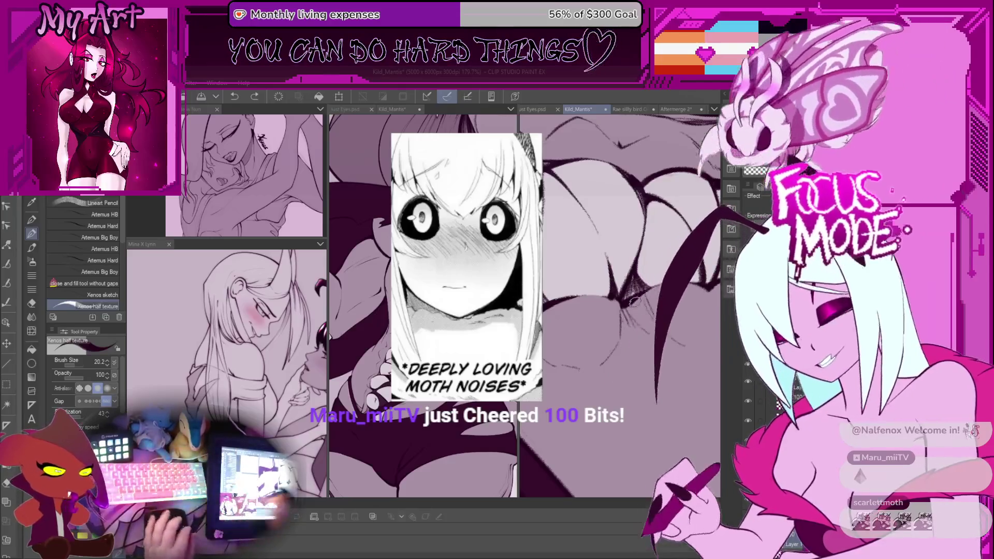
pyautogui.moveTo(694, 243); pyautogui.dragTo(664, 394)
pyautogui.hotkey('ctrl', 'z')
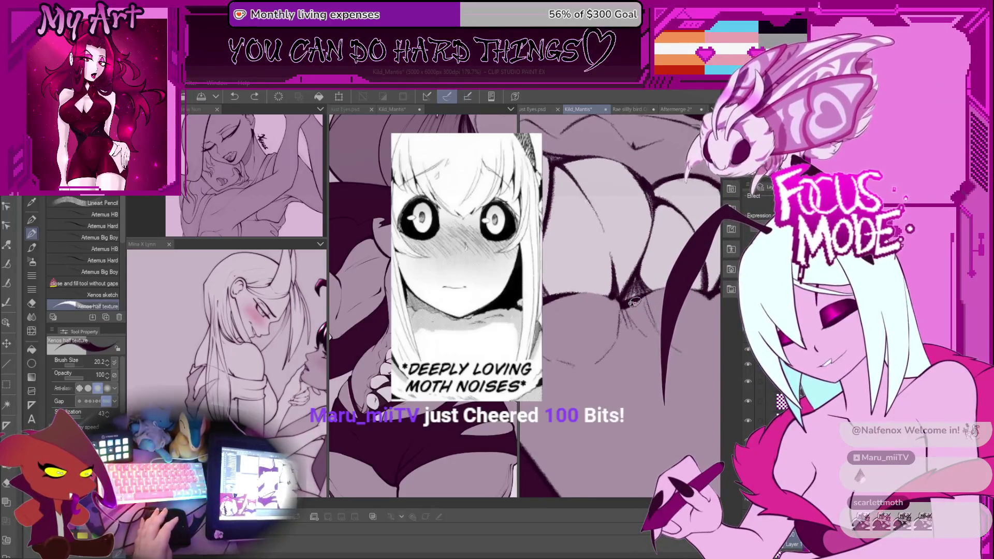
pyautogui.scroll(1, 634, 302)
pyautogui.moveTo(746, 178); pyautogui.dragTo(580, 380)
pyautogui.hotkey('ctrl', 'z')
pyautogui.scroll(2, 621, 341)
pyautogui.hotkey('ctrl', 'z')
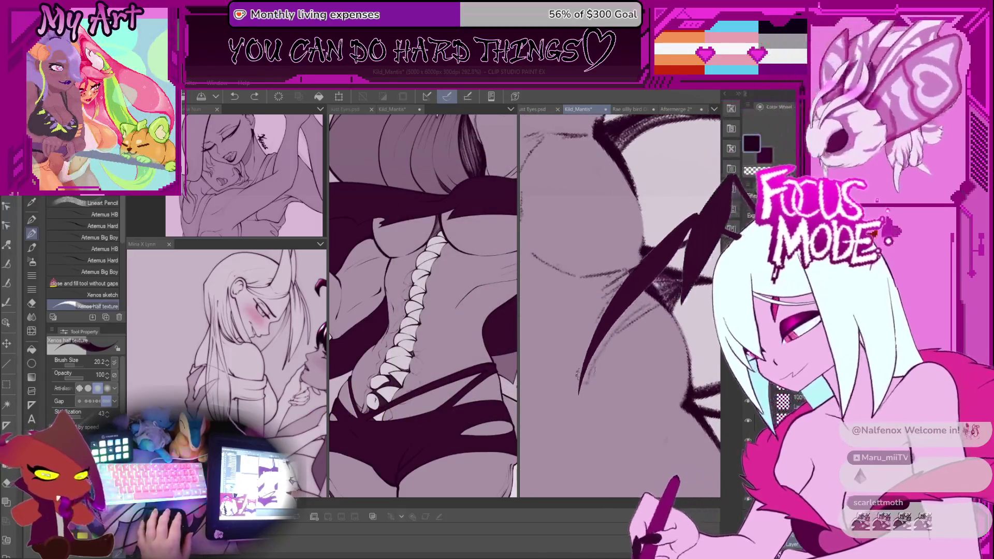
# Step: Ink the zigzag wing stroke and add hatched texture along the spike edge
pyautogui.moveTo(727, 178); pyautogui.dragTo(574, 387)
pyautogui.hotkey('ctrl', 'z')
pyautogui.moveTo(724, 179); pyautogui.dragTo(577, 396)
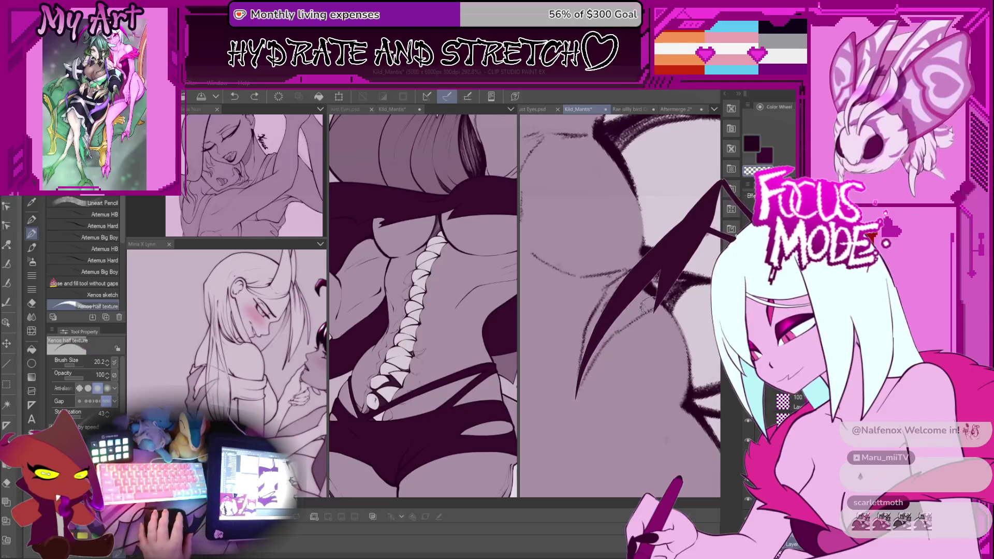
pyautogui.moveTo(644, 306); pyautogui.dragTo(624, 325)
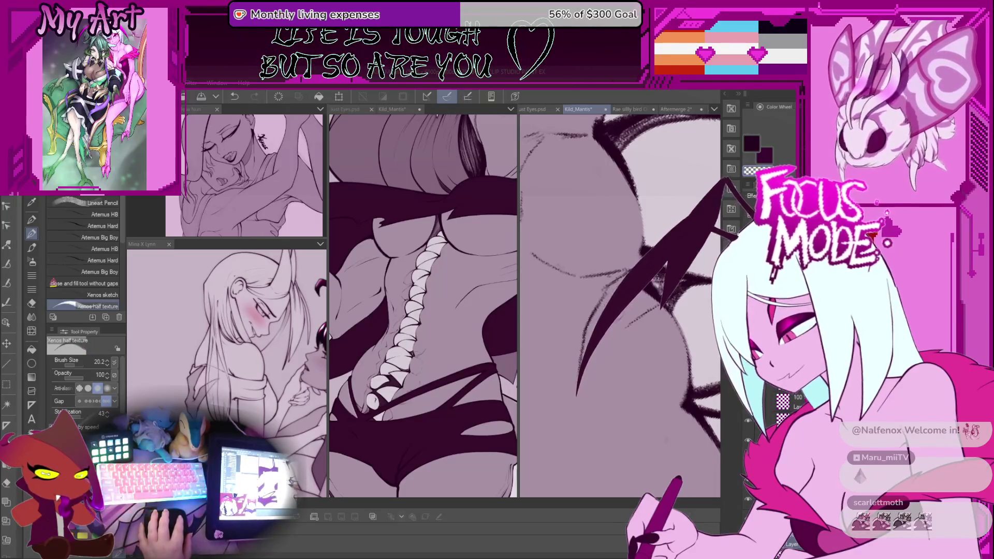
pyautogui.moveTo(668, 275); pyautogui.dragTo(656, 313)
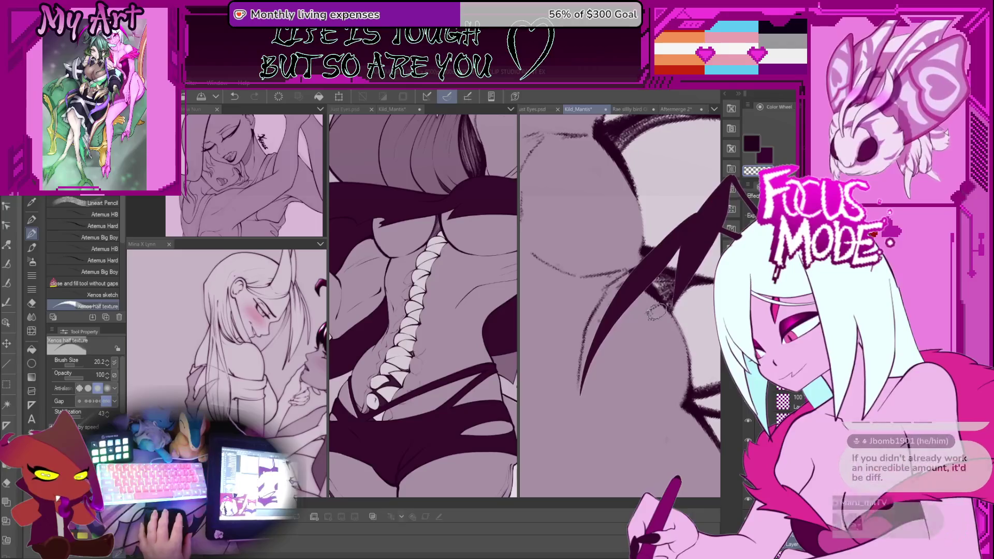
# Step: Rotate the canvas with the minus key and ink the long curved spike stroke
pyautogui.press('-')
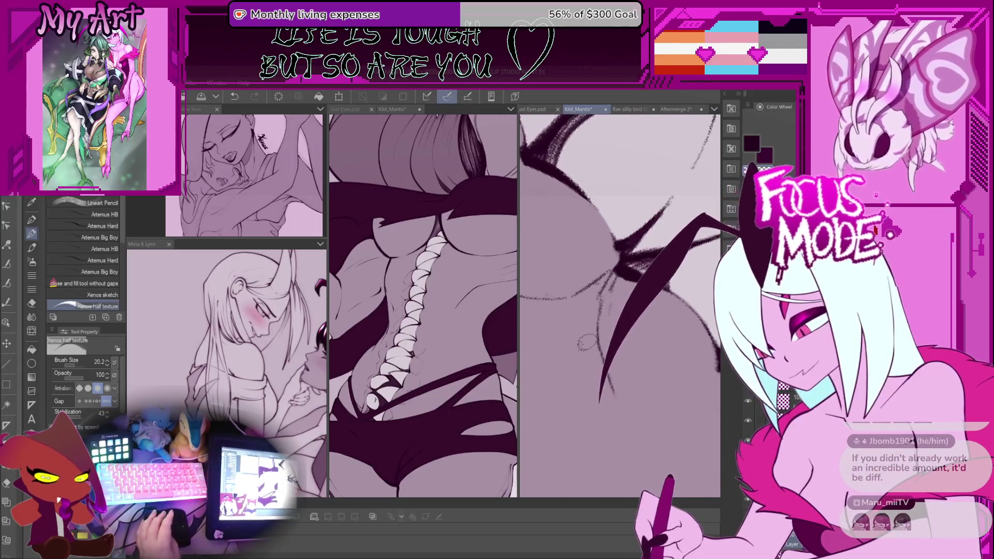
pyautogui.press('-')
pyautogui.press('-')
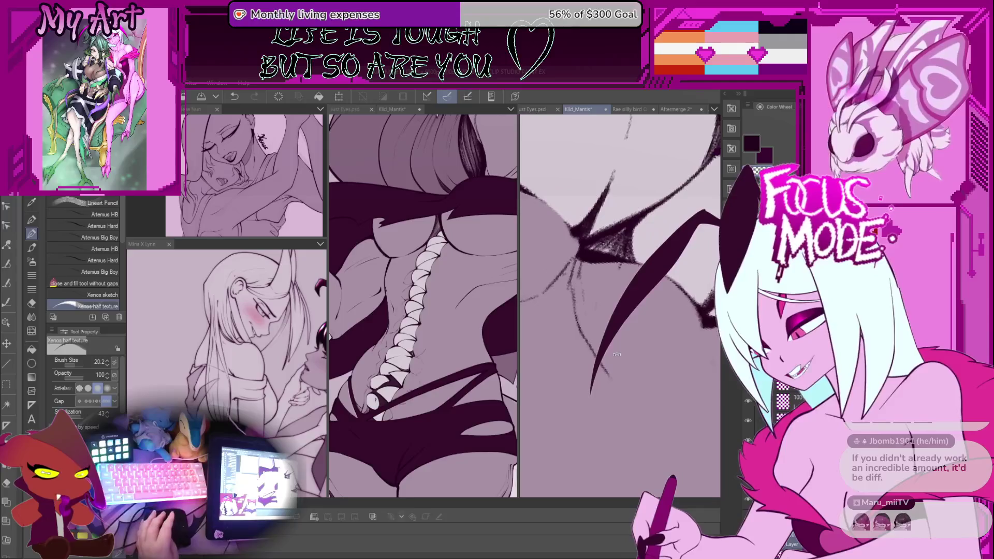
pyautogui.press('-')
pyautogui.press('-')
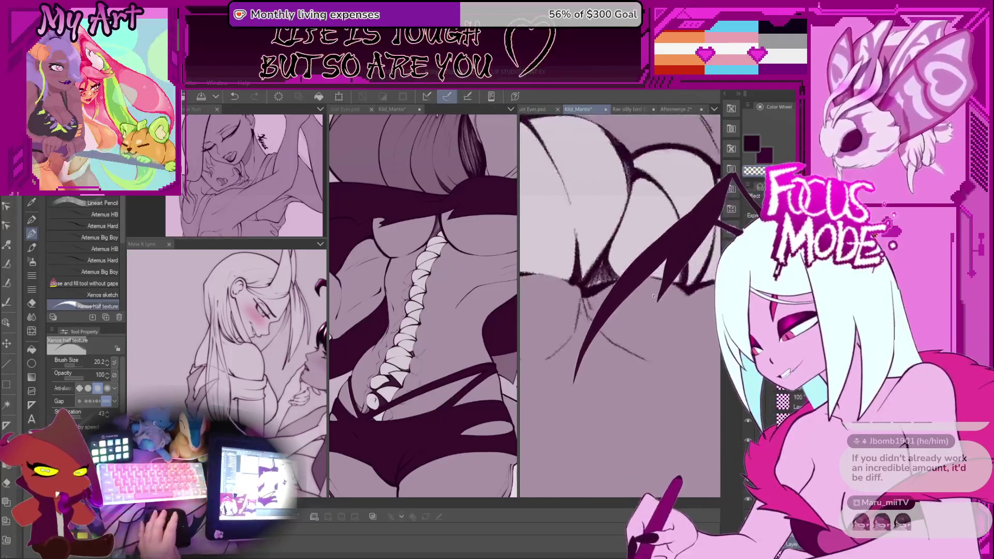
pyautogui.press('-')
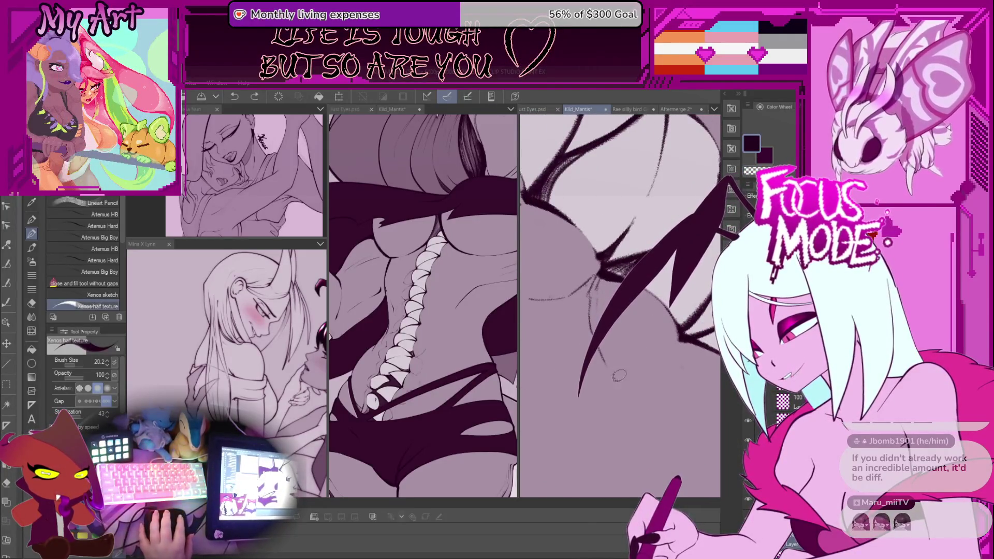
pyautogui.press('-')
pyautogui.press('-')
pyautogui.press('-')
pyautogui.press('-')
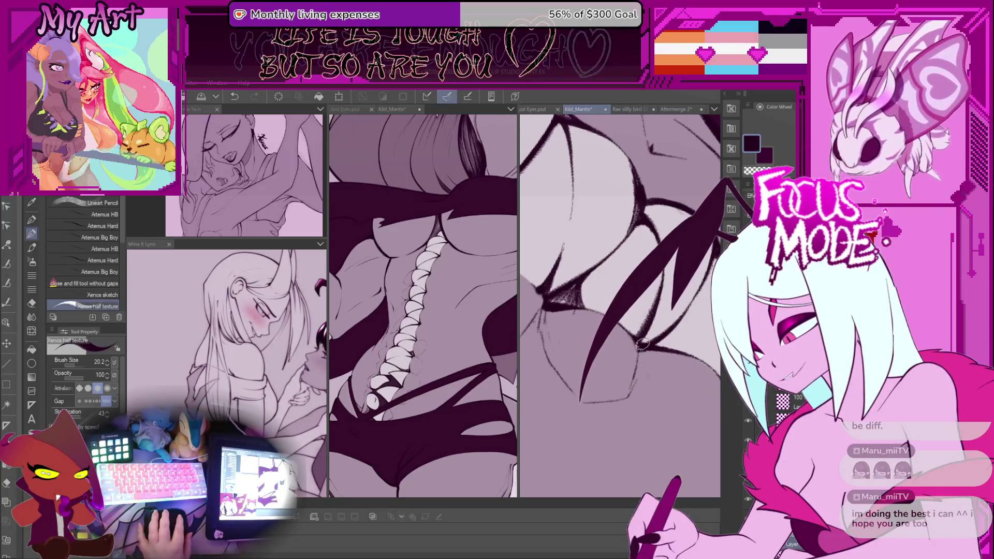
pyautogui.press('-')
pyautogui.press('-')
pyautogui.press('-')
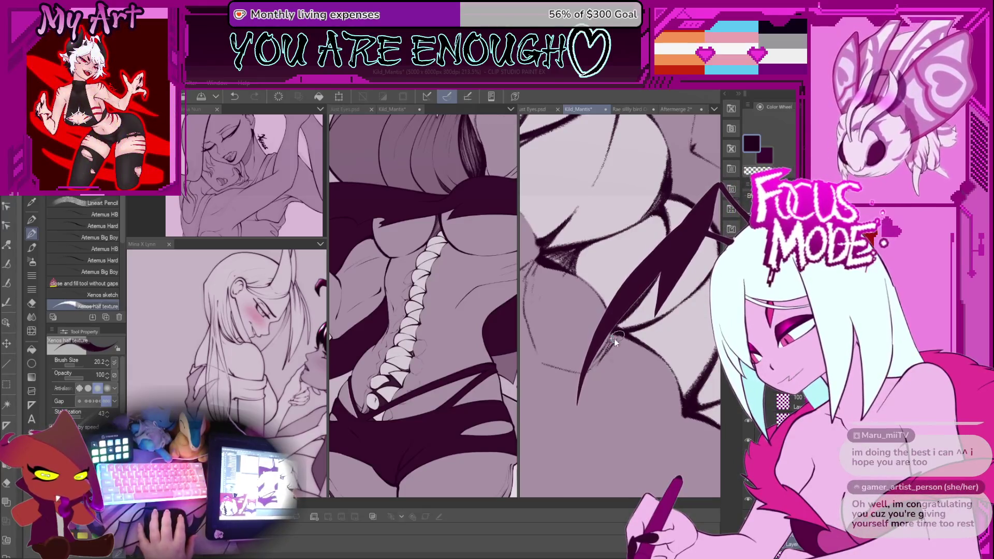
pyautogui.moveTo(605, 377); pyautogui.dragTo(667, 238)
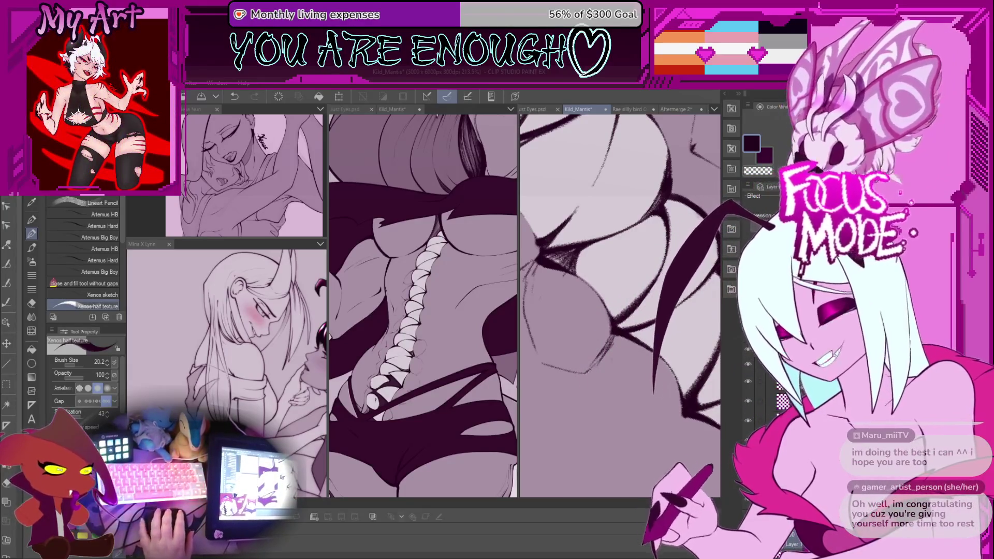
pyautogui.moveTo(603, 398); pyautogui.dragTo(709, 212)
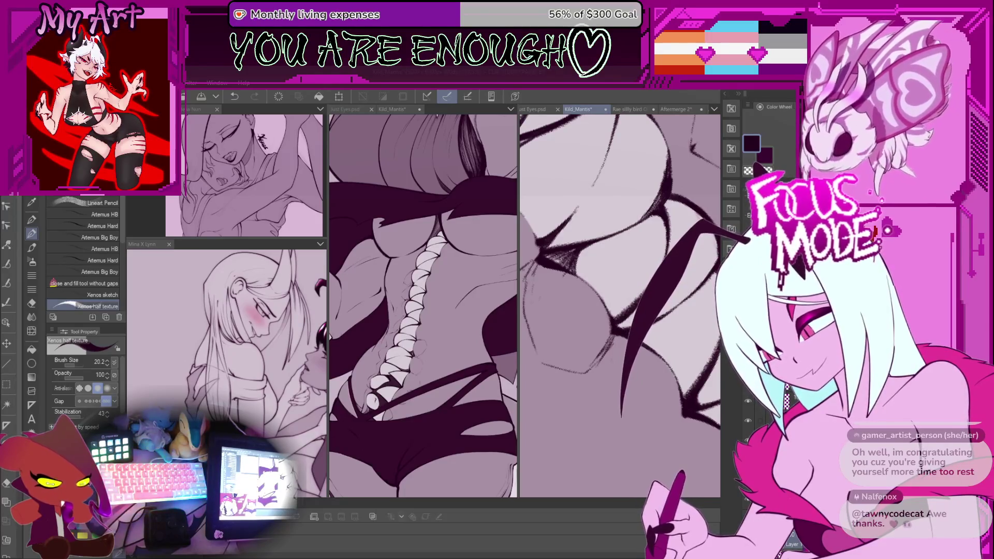
pyautogui.moveTo(609, 414); pyautogui.dragTo(725, 238)
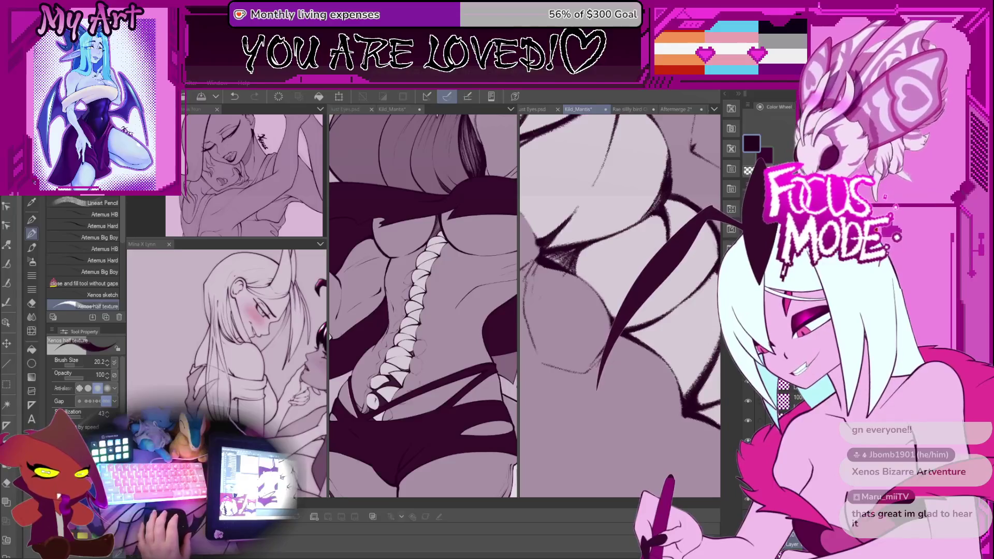
# Step: Move to the teeth and wing area and try the long spike with a lower tip
pyautogui.moveTo(611, 243)
pyautogui.mouseDown()
pyautogui.moveTo(655, 291)
pyautogui.moveTo(602, 363)
pyautogui.mouseUp()
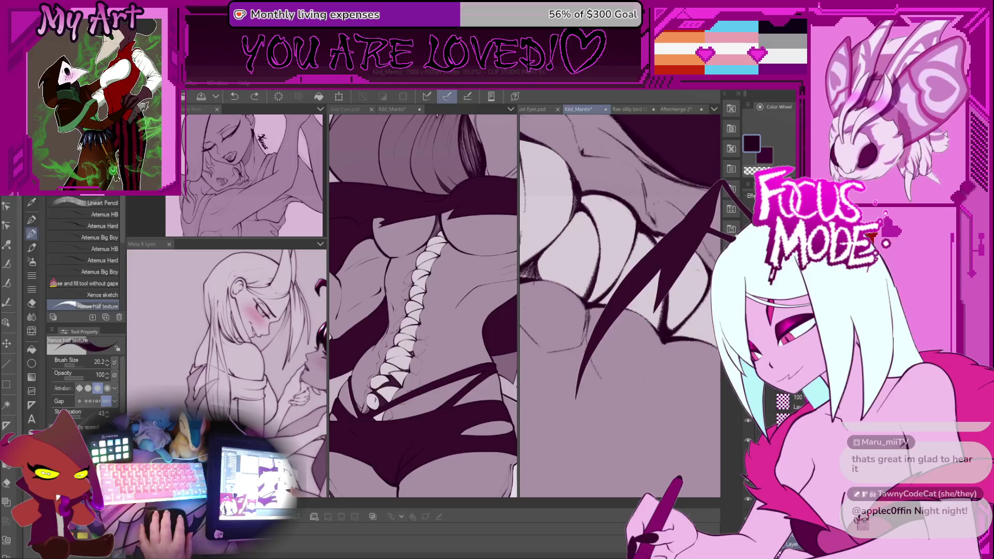
pyautogui.scroll(2, 590, 331)
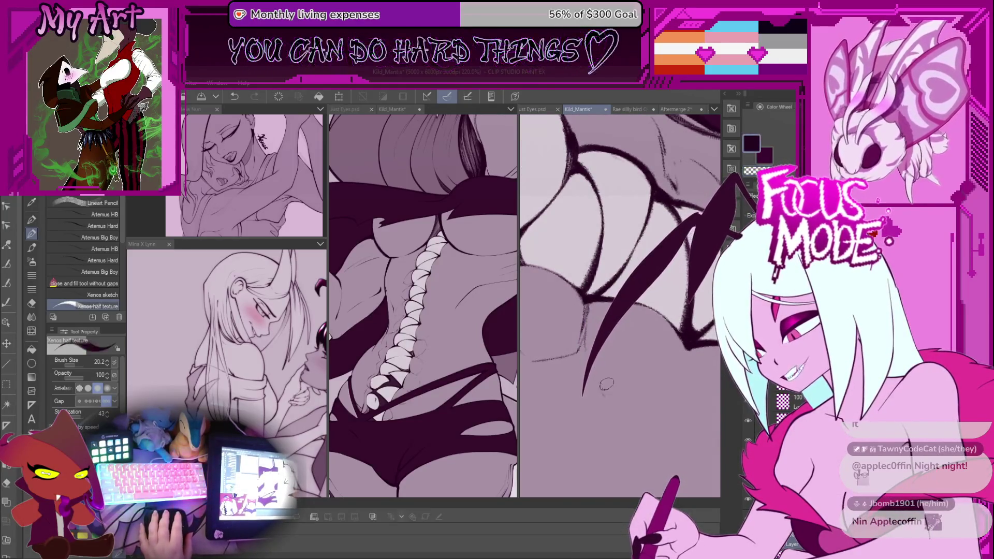
pyautogui.scroll(-1, 643, 378)
pyautogui.scroll(2, 643, 378)
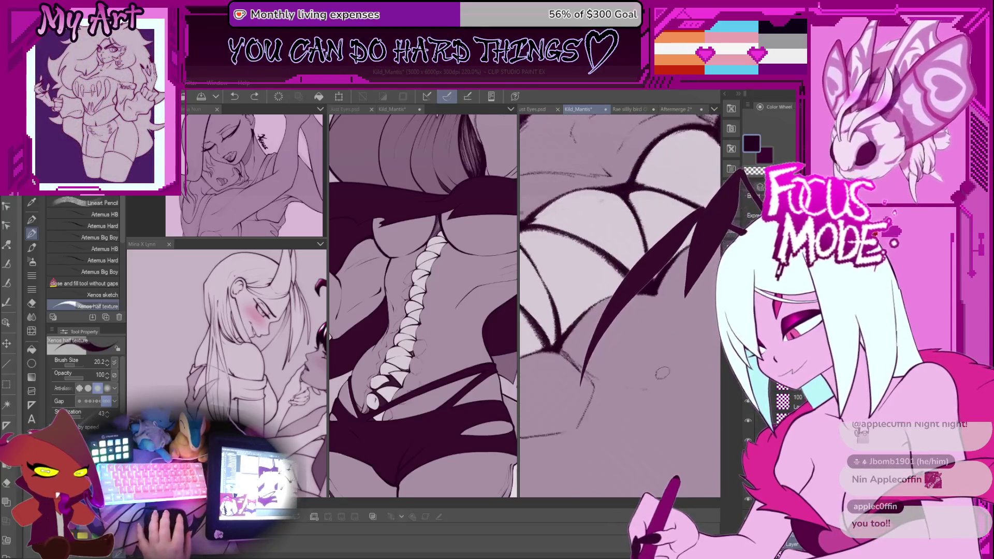
pyautogui.scroll(2, 683, 372)
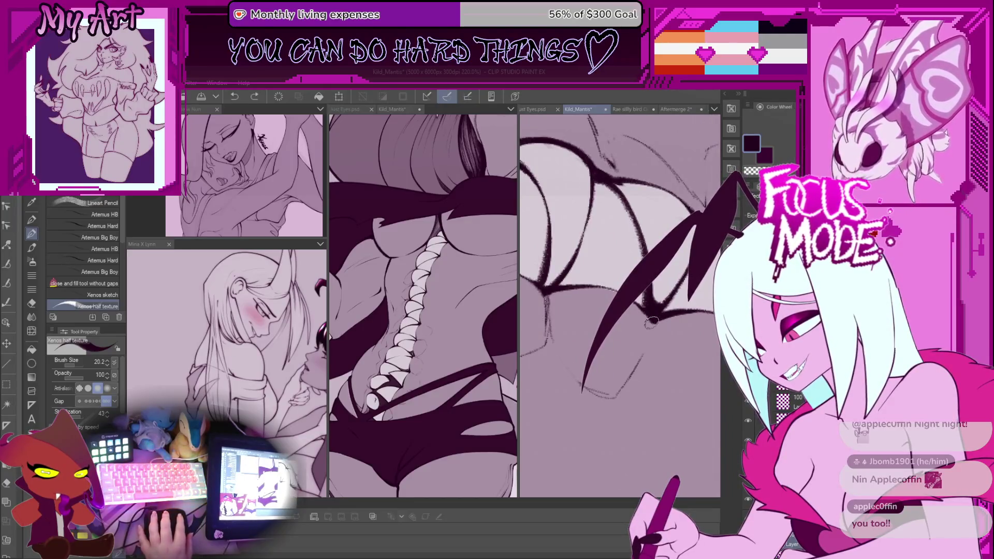
pyautogui.moveTo(651, 320); pyautogui.dragTo(673, 309)
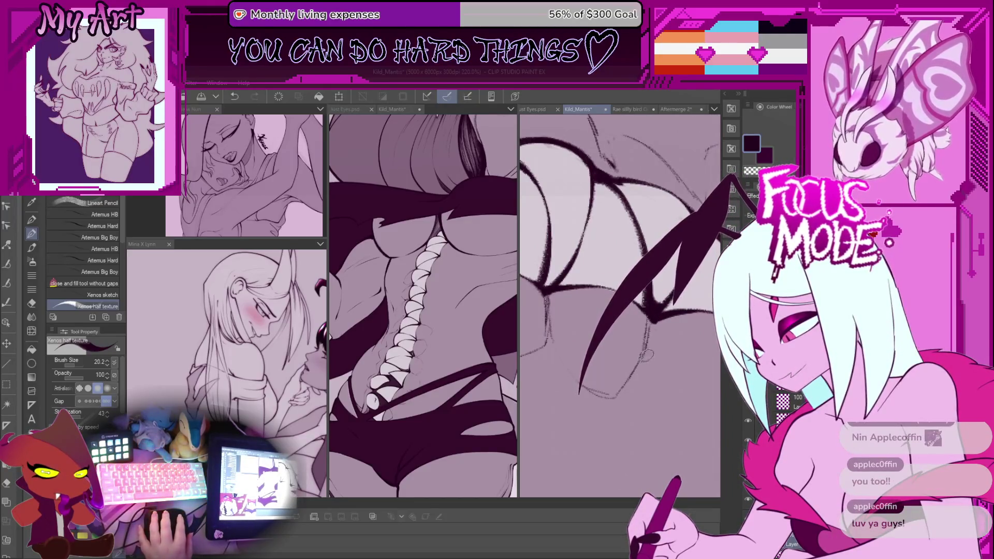
pyautogui.moveTo(688, 238); pyautogui.dragTo(576, 397)
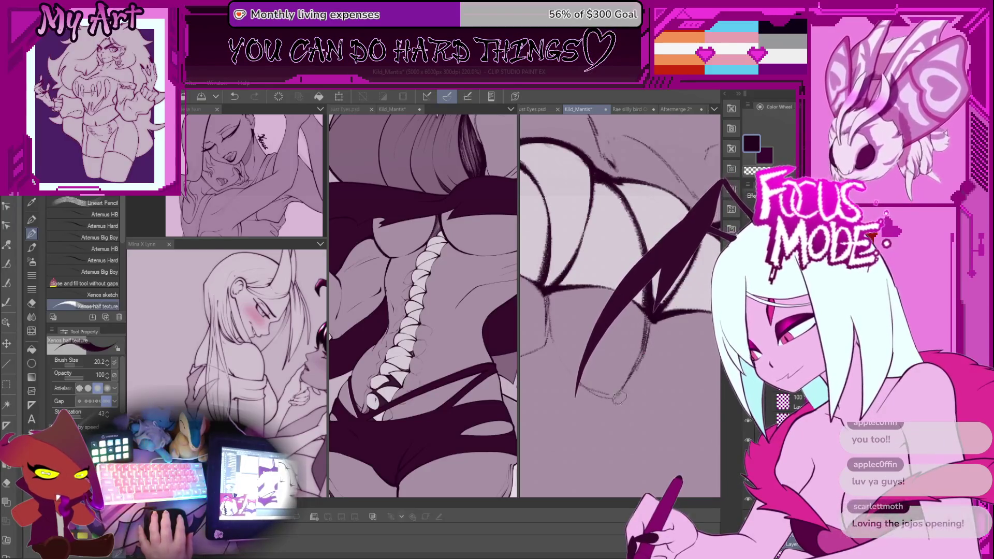
pyautogui.scroll(2, 640, 384)
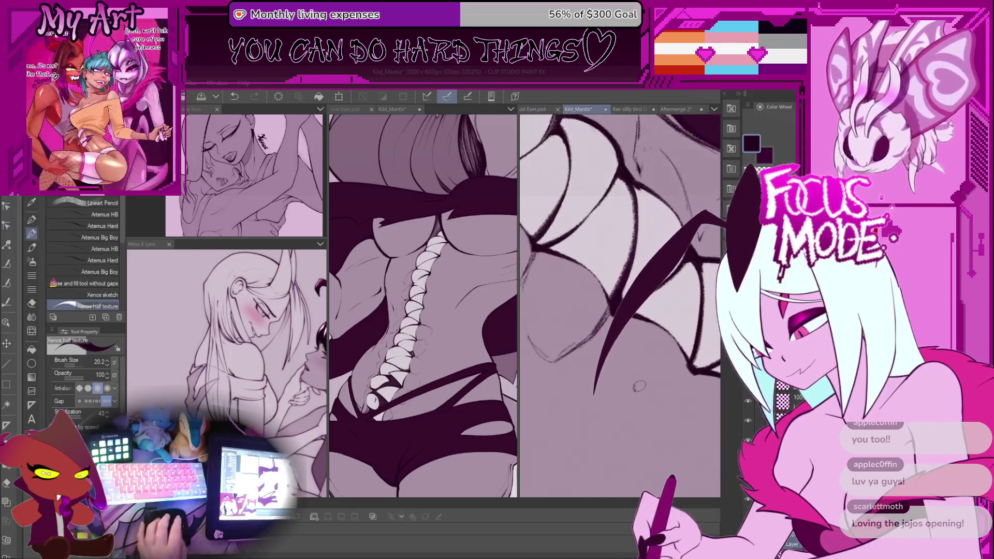
pyautogui.hotkey('ctrl', 'z')
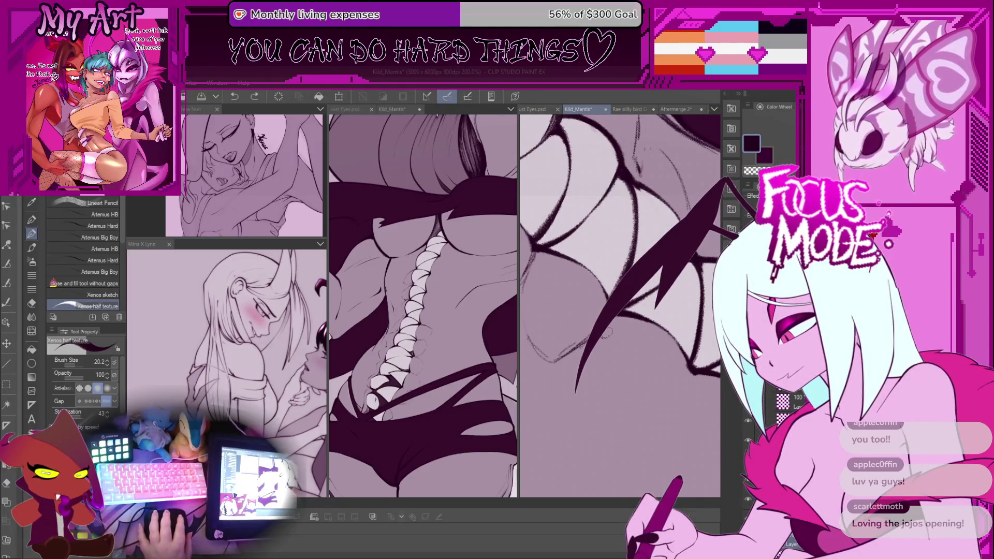
# Step: Try thickening the spike's left edge and extending its tip, then undo that stroke
pyautogui.scroll(2, 619, 306)
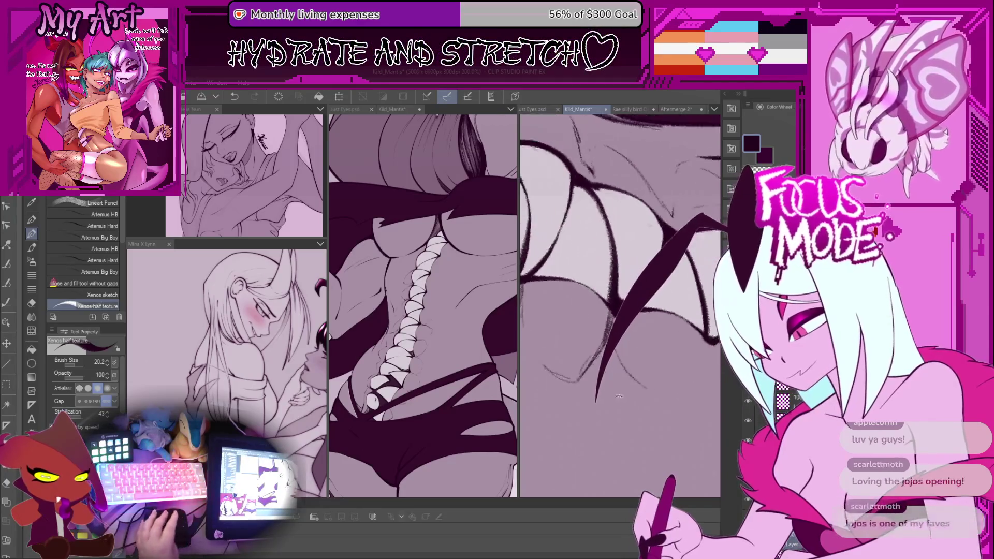
pyautogui.scroll(1, 621, 338)
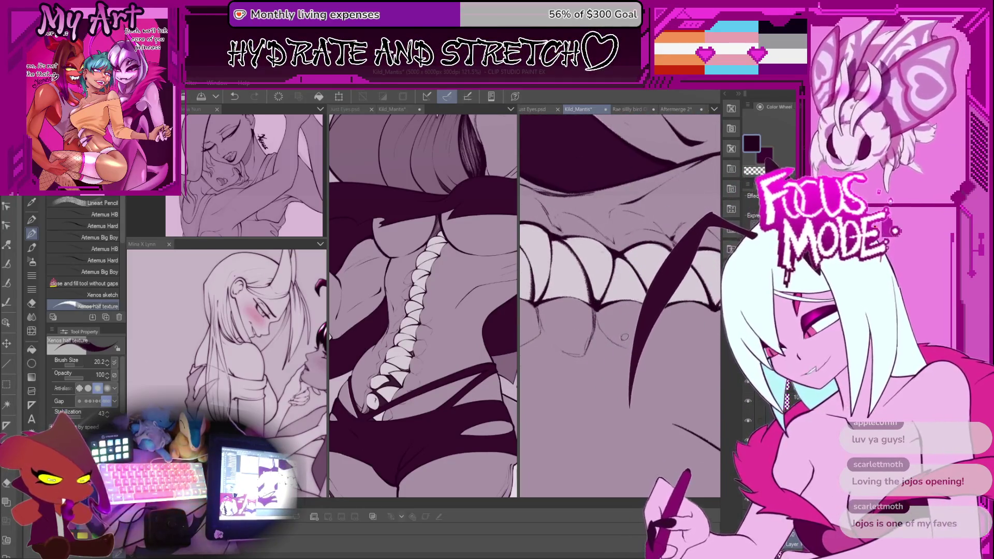
pyautogui.moveTo(624, 337); pyautogui.dragTo(607, 401)
pyautogui.scroll(3, 599, 337)
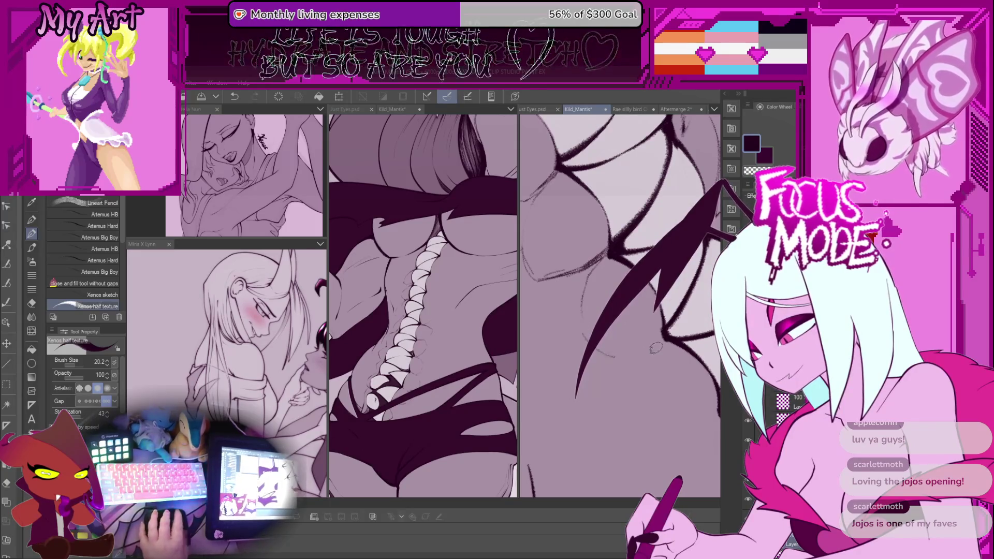
pyautogui.scroll(2, 656, 320)
pyautogui.hotkey('ctrl', 'z')
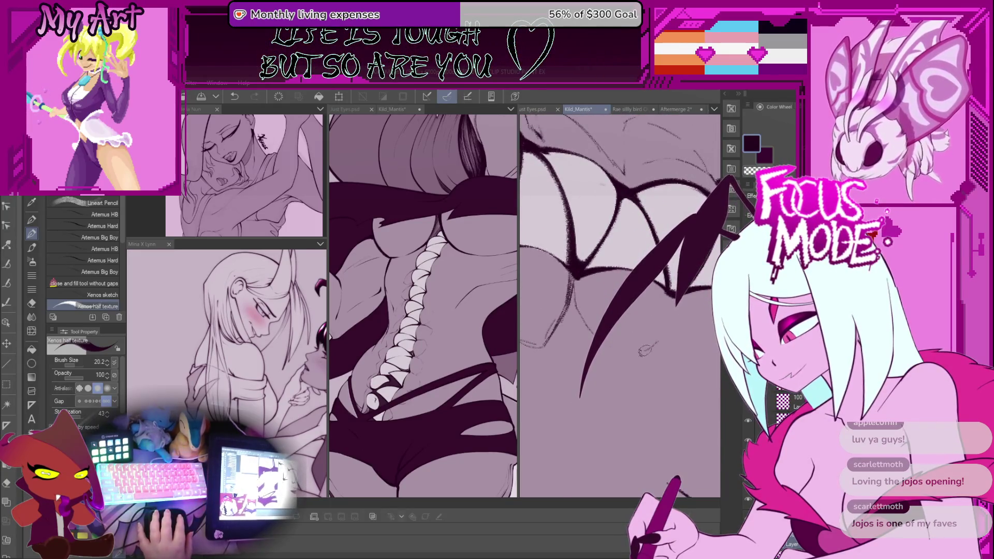
pyautogui.scroll(2, 664, 324)
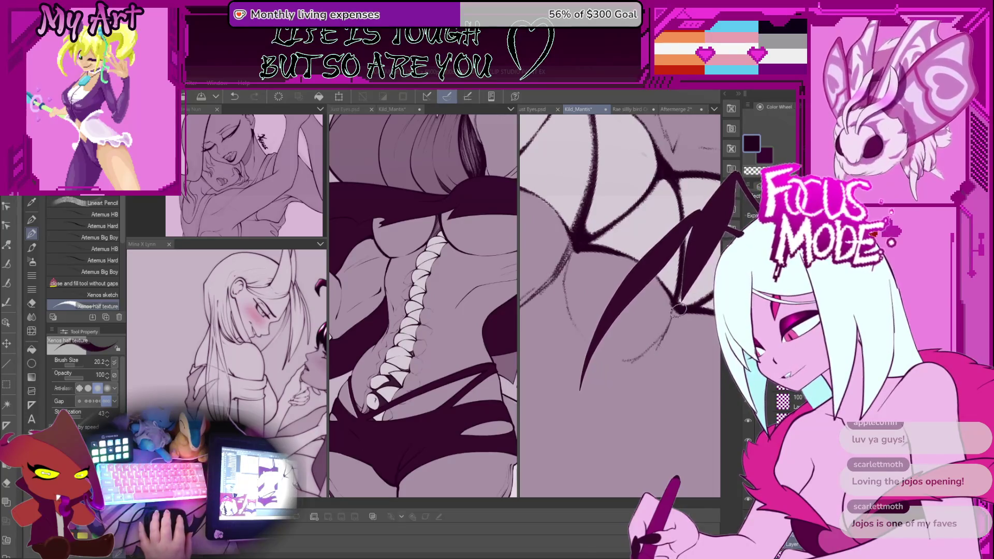
pyautogui.scroll(4, 676, 324)
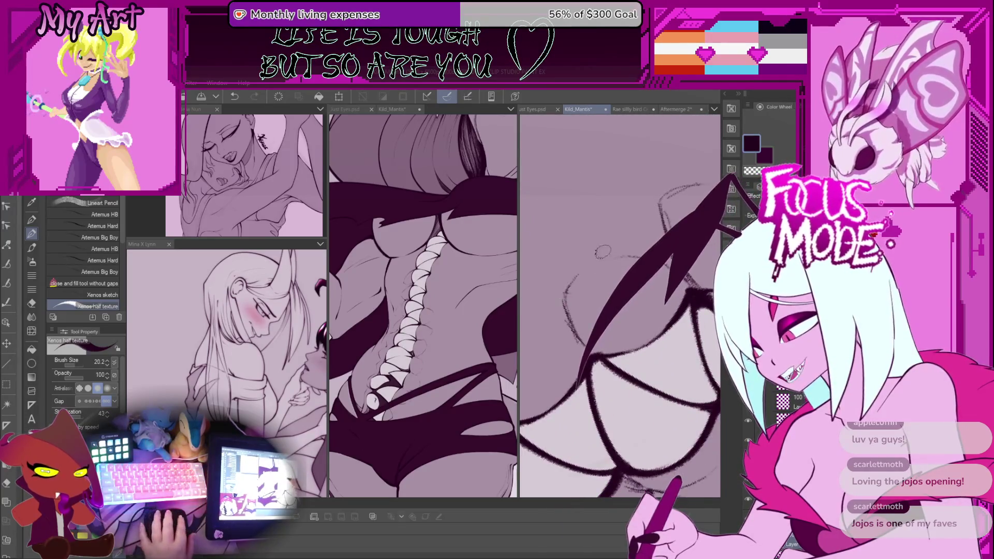
pyautogui.scroll(2, 603, 251)
pyautogui.scroll(2, 603, 251)
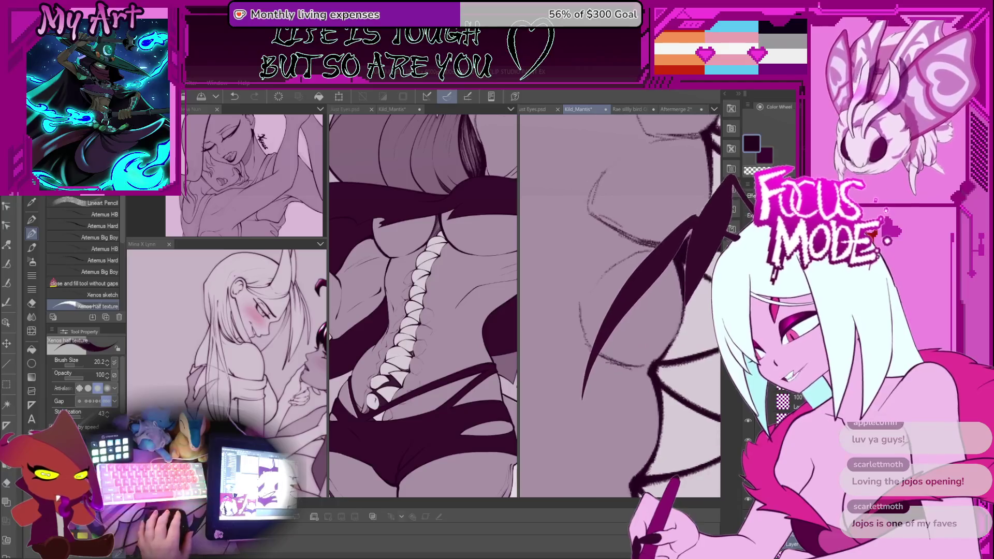
# Step: Undo the latest spike stroke and rotate and zoom the view so the wing scales run horizontally
pyautogui.hotkey('ctrl', 'z')
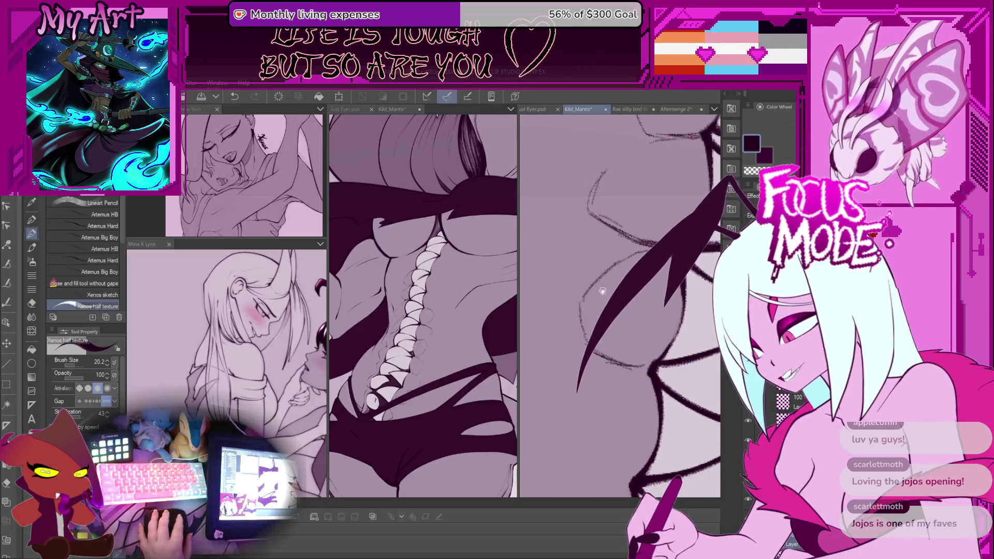
pyautogui.scroll(-3, 600, 283)
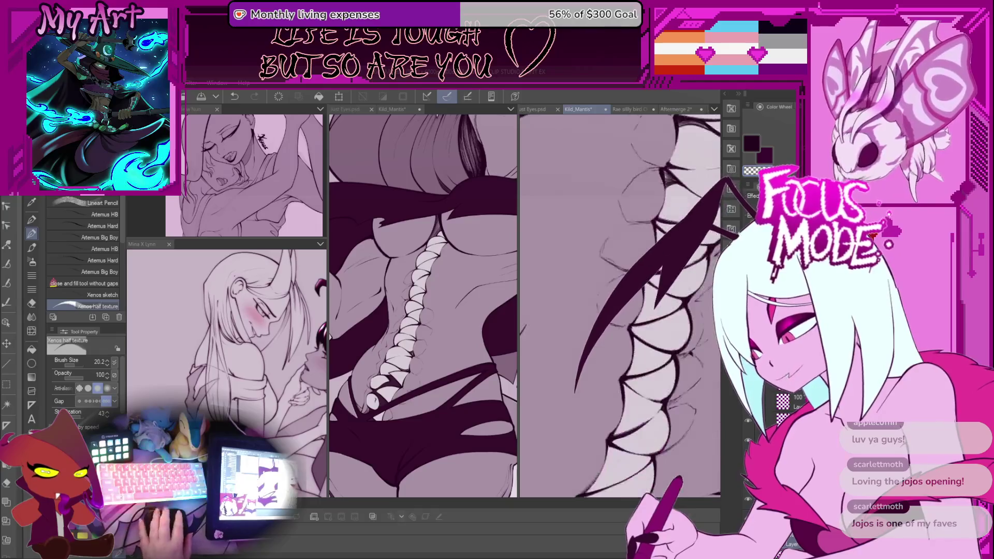
pyautogui.scroll(1, 626, 328)
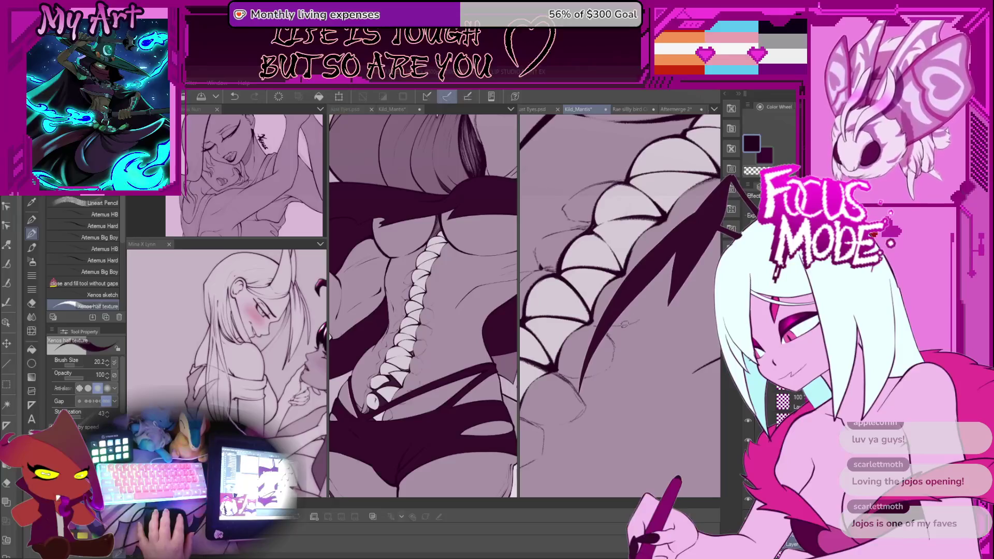
pyautogui.moveTo(645, 316)
pyautogui.mouseDown()
pyautogui.moveTo(628, 314)
pyautogui.moveTo(645, 324)
pyautogui.mouseUp()
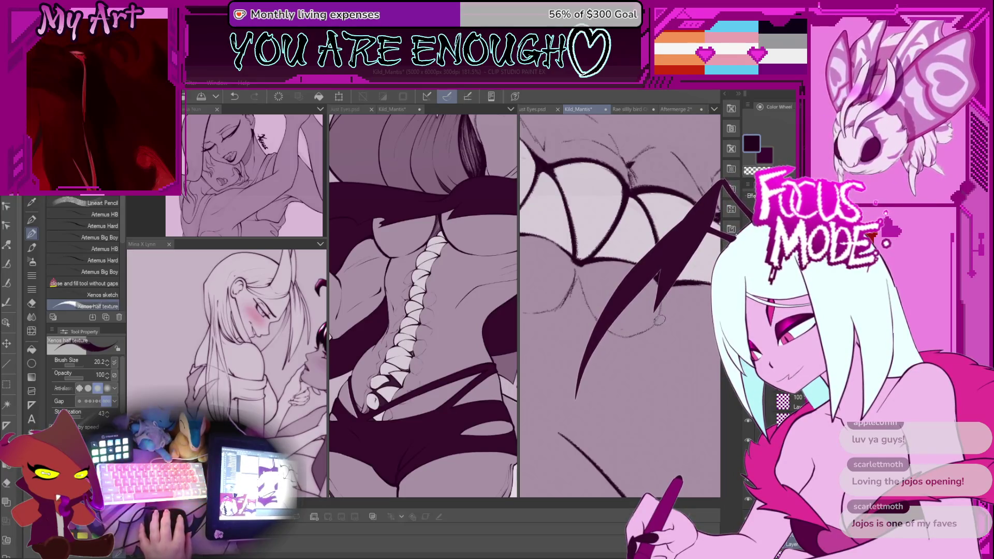
pyautogui.scroll(3, 640, 332)
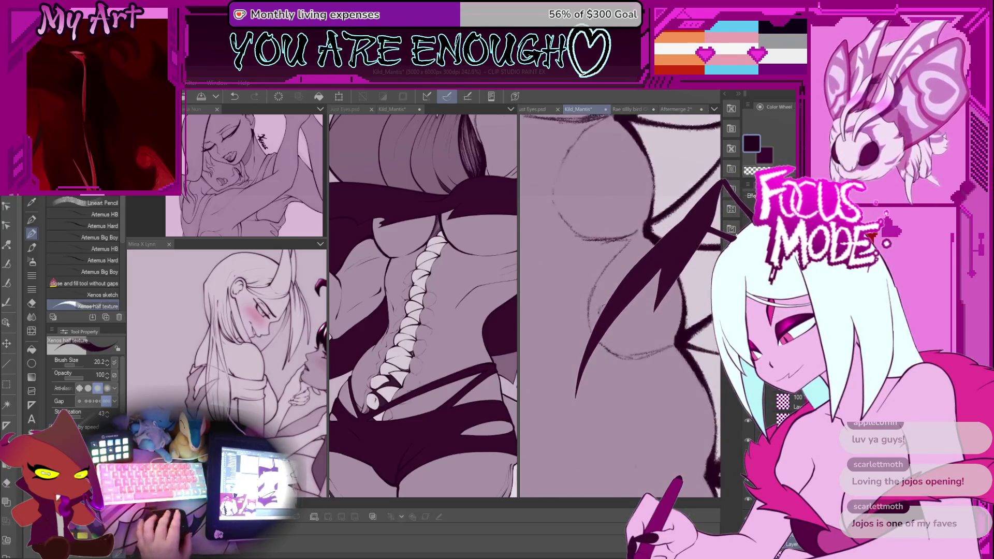
pyautogui.moveTo(637, 336)
pyautogui.mouseDown()
pyautogui.moveTo(633, 254)
pyautogui.moveTo(590, 362)
pyautogui.mouseUp()
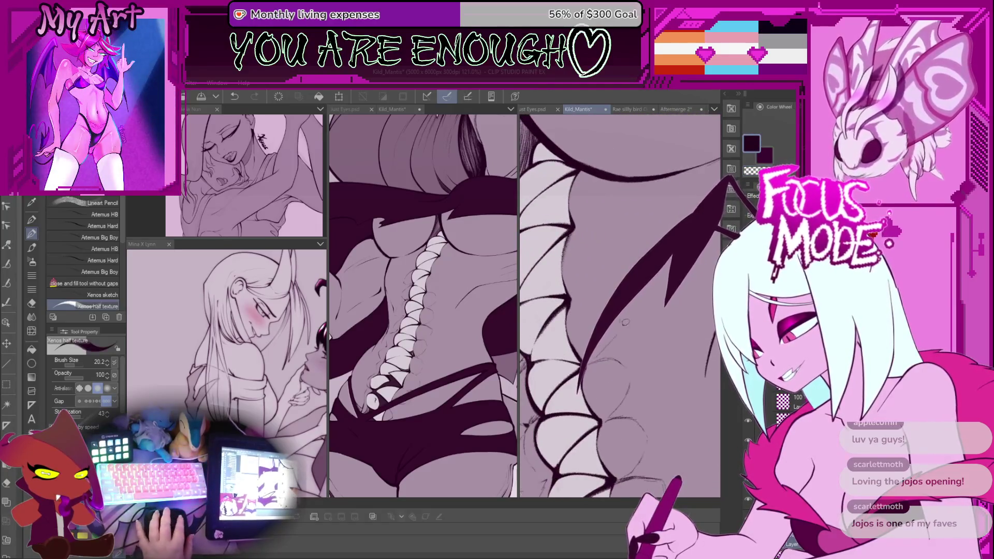
pyautogui.scroll(2, 625, 324)
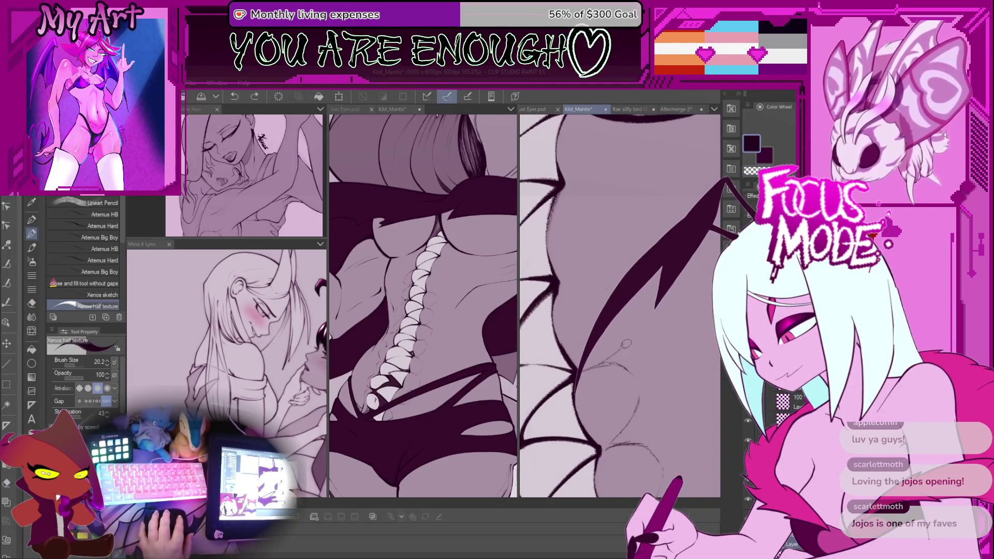
pyautogui.moveTo(608, 358)
pyautogui.mouseDown()
pyautogui.moveTo(601, 305)
pyautogui.moveTo(621, 337)
pyautogui.mouseUp()
pyautogui.scroll(2, 640, 305)
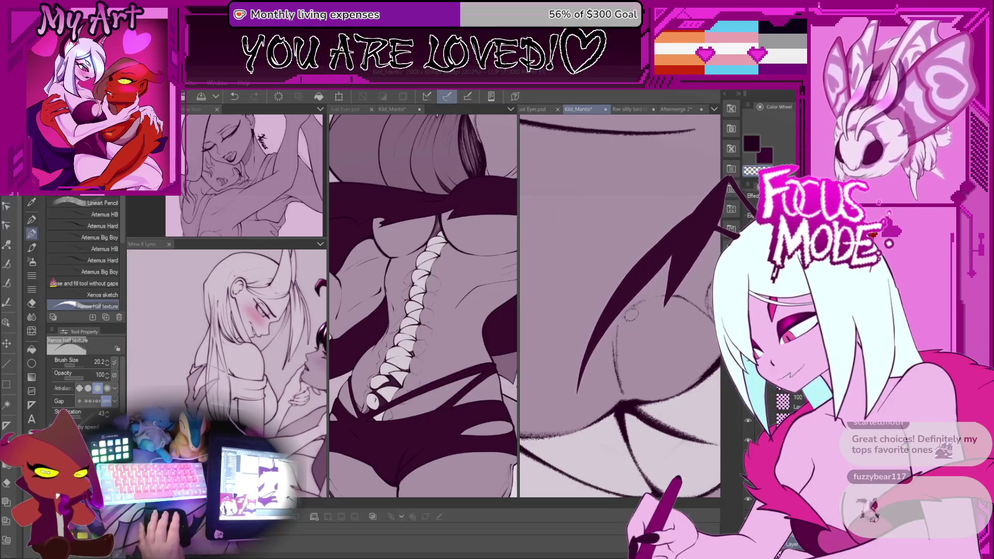
pyautogui.scroll(-2, 626, 325)
pyautogui.scroll(-2, 580, 352)
pyautogui.scroll(-2, 580, 352)
pyautogui.scroll(-2, 580, 352)
pyautogui.scroll(-1, 580, 352)
pyautogui.scroll(-1, 579, 352)
# Step: Replace the last stroke with a thin ink line beside the row of white scales
pyautogui.hotkey('ctrl', 'z')
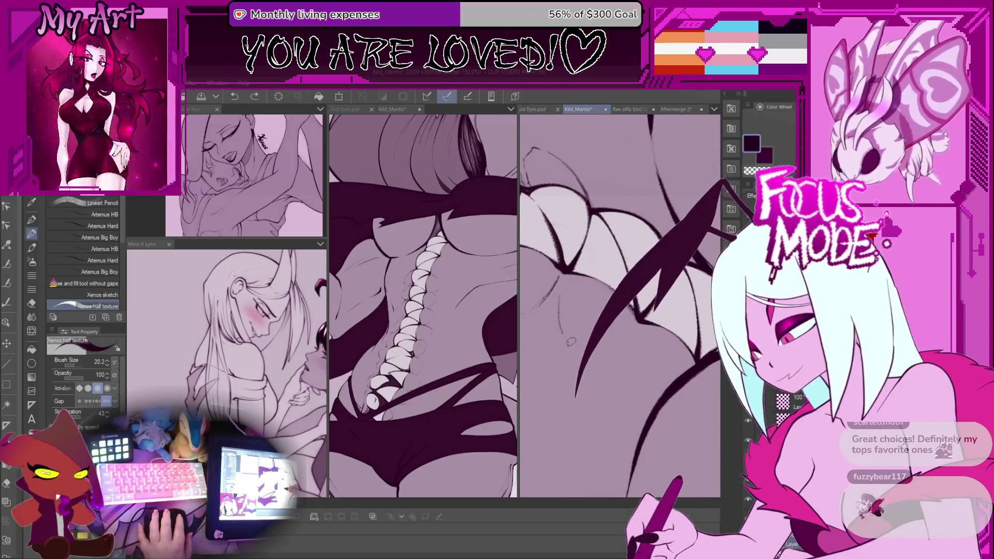
pyautogui.moveTo(573, 352); pyautogui.dragTo(605, 367)
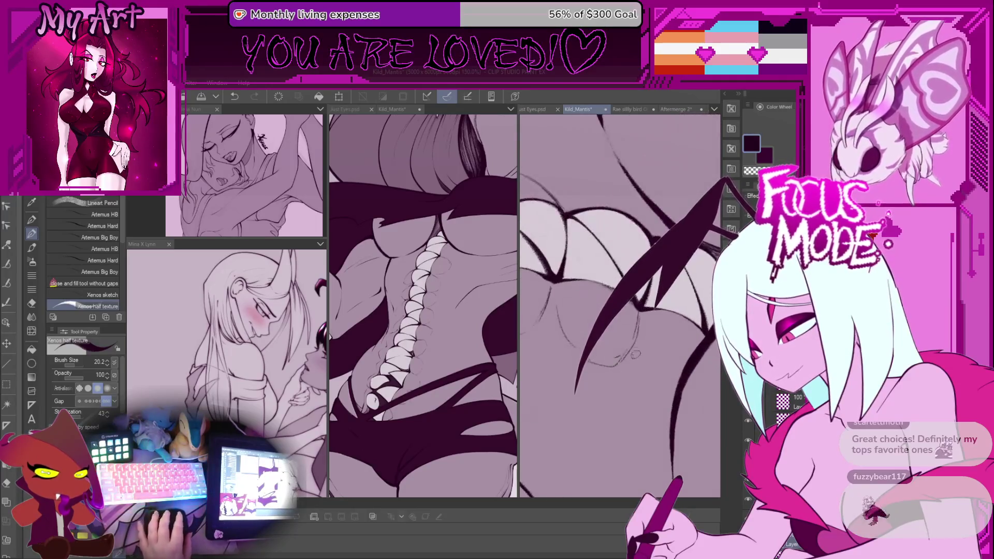
pyautogui.moveTo(602, 351); pyautogui.dragTo(610, 337)
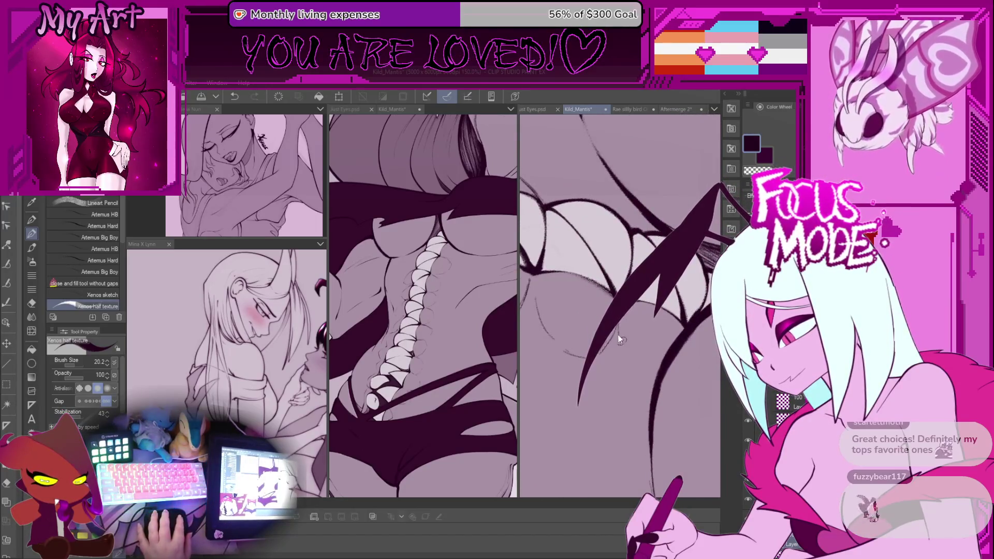
pyautogui.scroll(3, 619, 305)
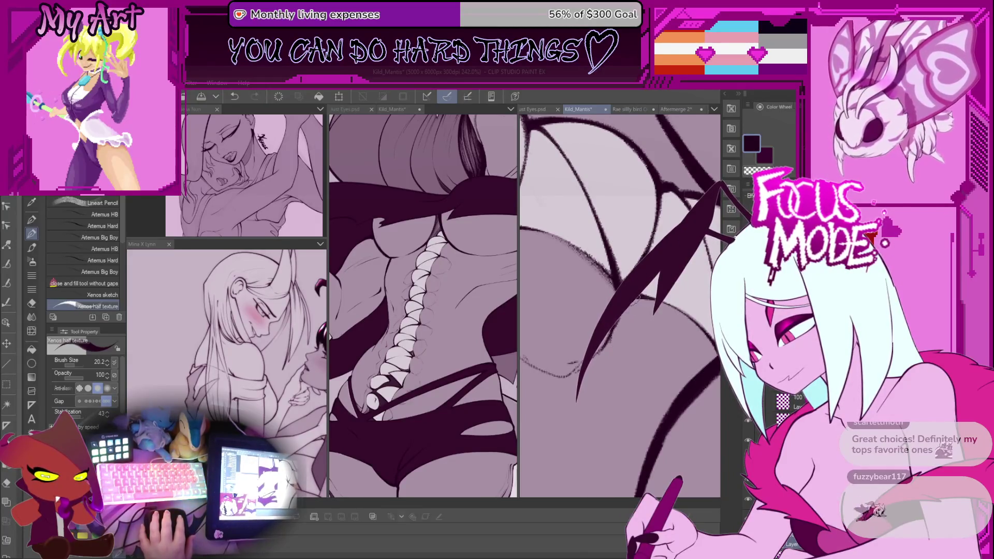
# Step: Undo the end of the long wing stroke, redraw it across the hip, and undo its tip again
pyautogui.moveTo(612, 337)
pyautogui.mouseDown()
pyautogui.moveTo(615, 303)
pyautogui.moveTo(621, 311)
pyautogui.mouseUp()
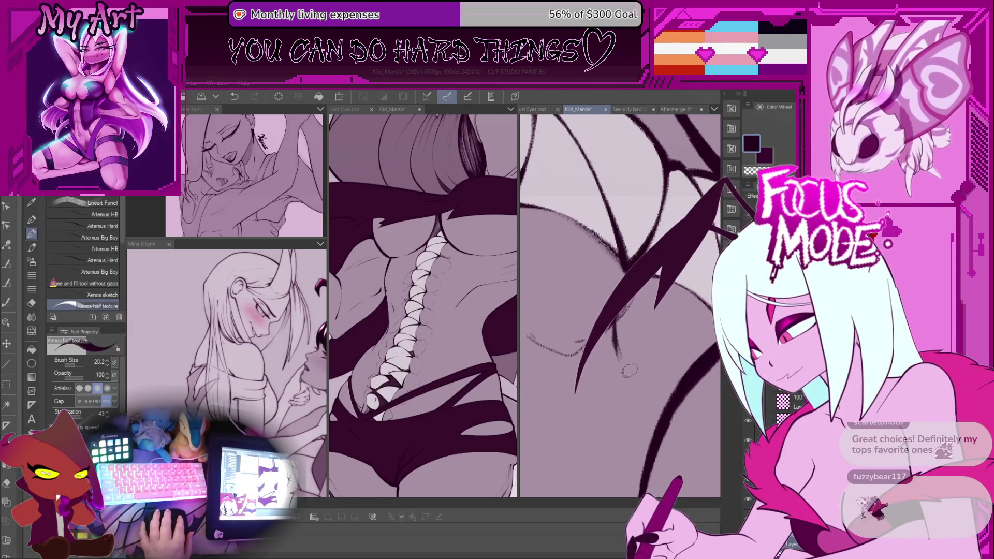
pyautogui.hotkey('ctrl', 'z')
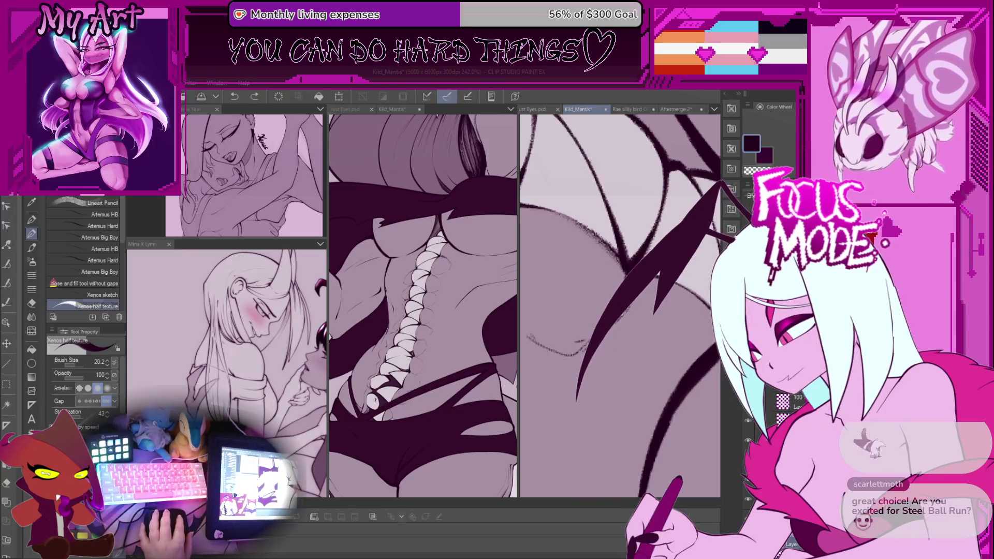
pyautogui.hotkey('ctrl', 'z')
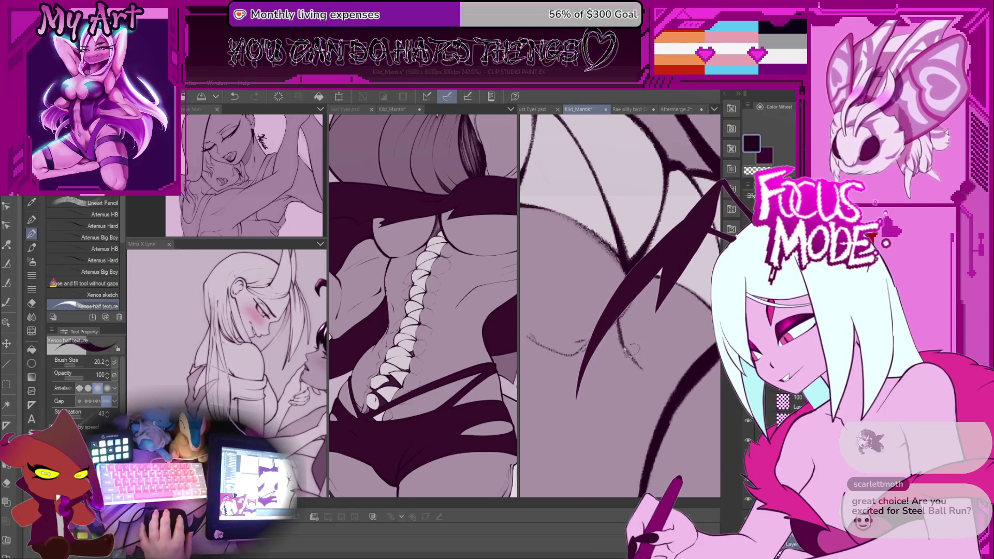
pyautogui.moveTo(668, 269); pyautogui.dragTo(610, 403)
pyautogui.hotkey('ctrl', 'z')
pyautogui.hotkey('ctrl', 'z')
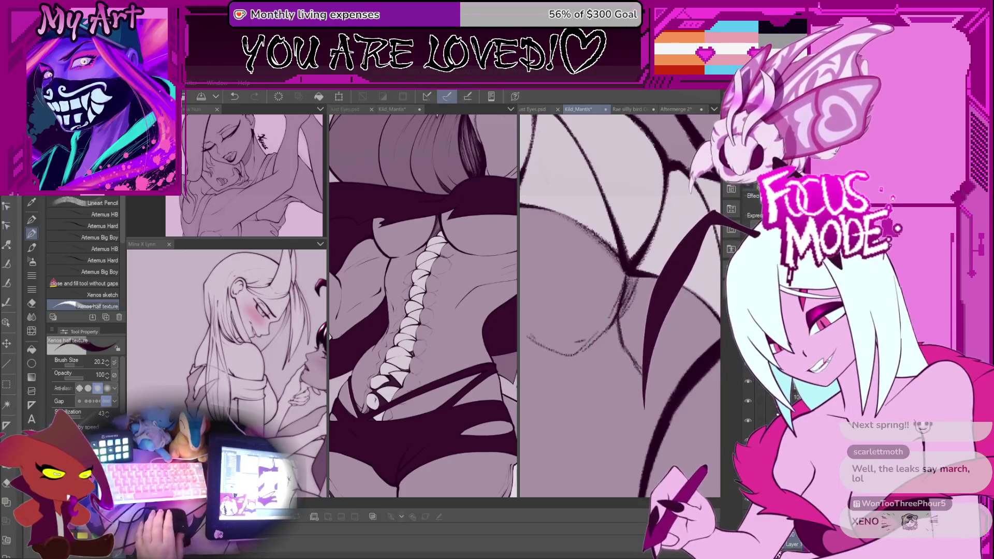
pyautogui.moveTo(621, 258)
pyautogui.mouseDown()
pyautogui.moveTo(650, 344)
pyautogui.moveTo(596, 378)
pyautogui.moveTo(596, 411)
pyautogui.moveTo(588, 386)
pyautogui.mouseUp()
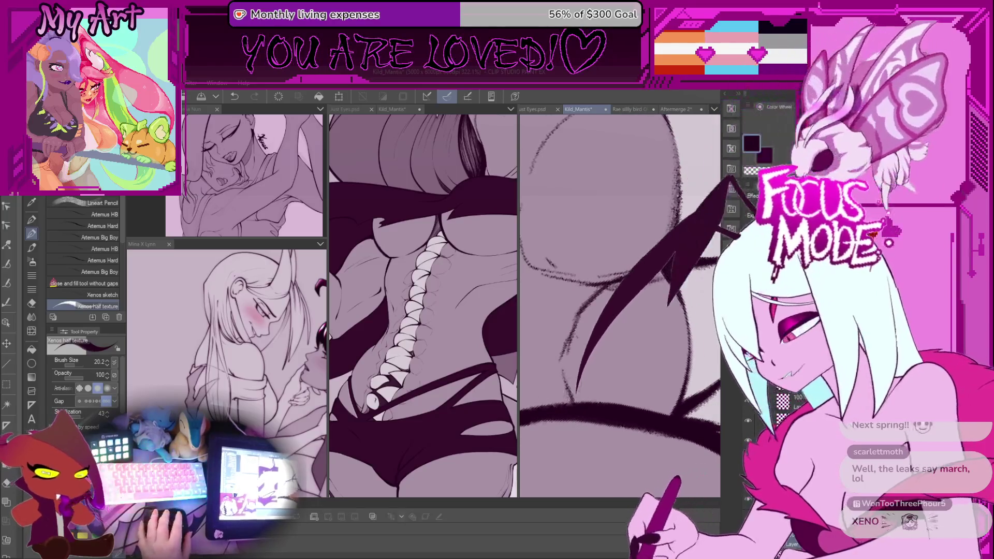
# Step: Redraw the wing-tip stroke over several attempts until it ends lower left
pyautogui.hotkey('ctrl', 'z')
pyautogui.moveTo(619, 288); pyautogui.dragTo(575, 396)
pyautogui.hotkey('ctrl', 'z')
pyautogui.moveTo(619, 287)
pyautogui.mouseDown()
pyautogui.moveTo(577, 394)
pyautogui.moveTo(582, 357)
pyautogui.mouseUp()
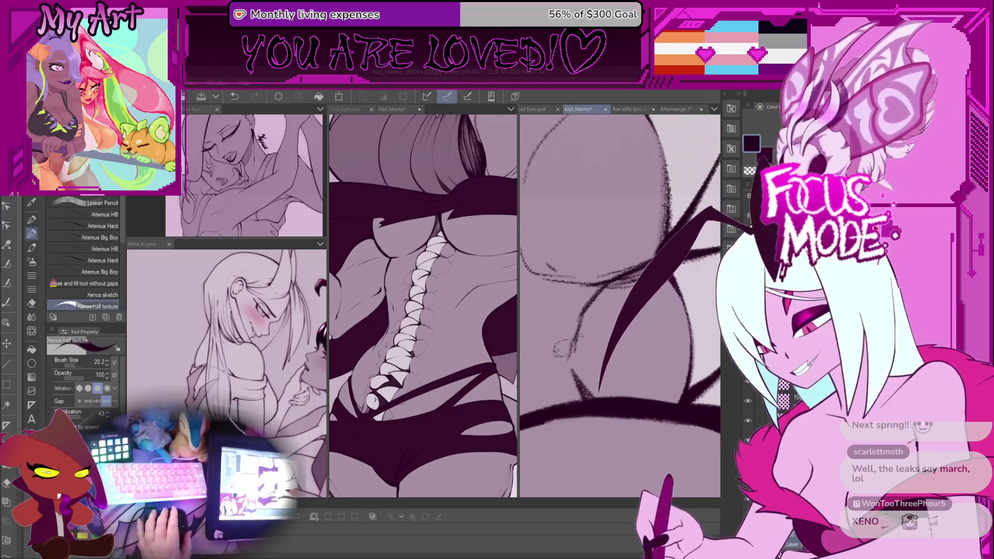
pyautogui.hotkey('ctrl', 'z')
pyautogui.moveTo(621, 277)
pyautogui.mouseDown()
pyautogui.moveTo(574, 391)
pyautogui.moveTo(568, 331)
pyautogui.mouseUp()
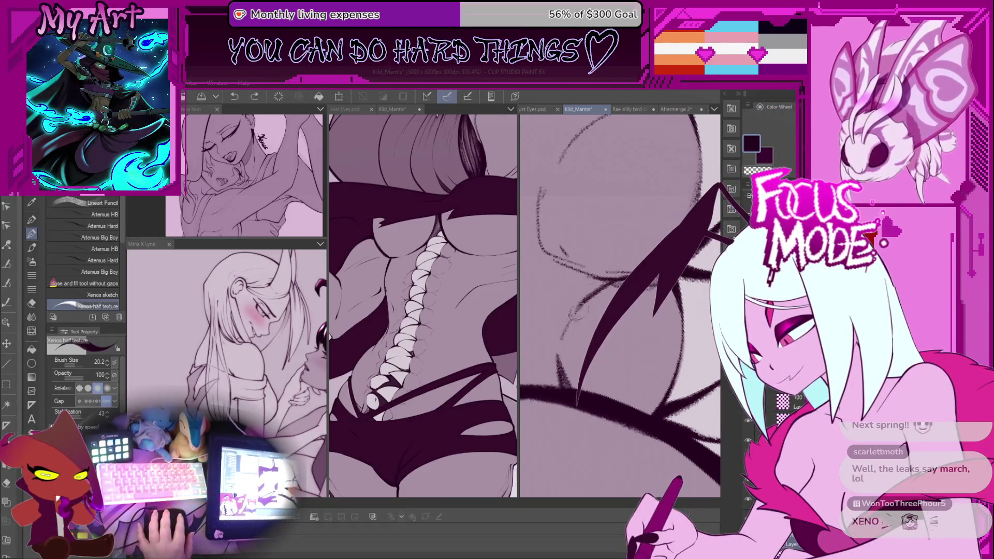
# Step: Ink a long dark stroke running down across the hip
pyautogui.moveTo(595, 282); pyautogui.dragTo(590, 331)
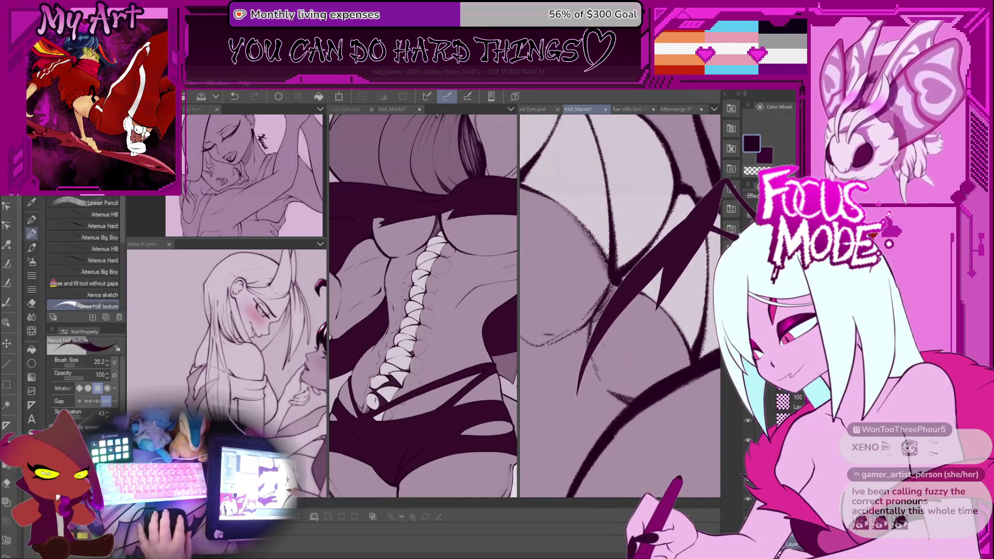
pyautogui.moveTo(615, 284); pyautogui.dragTo(577, 394)
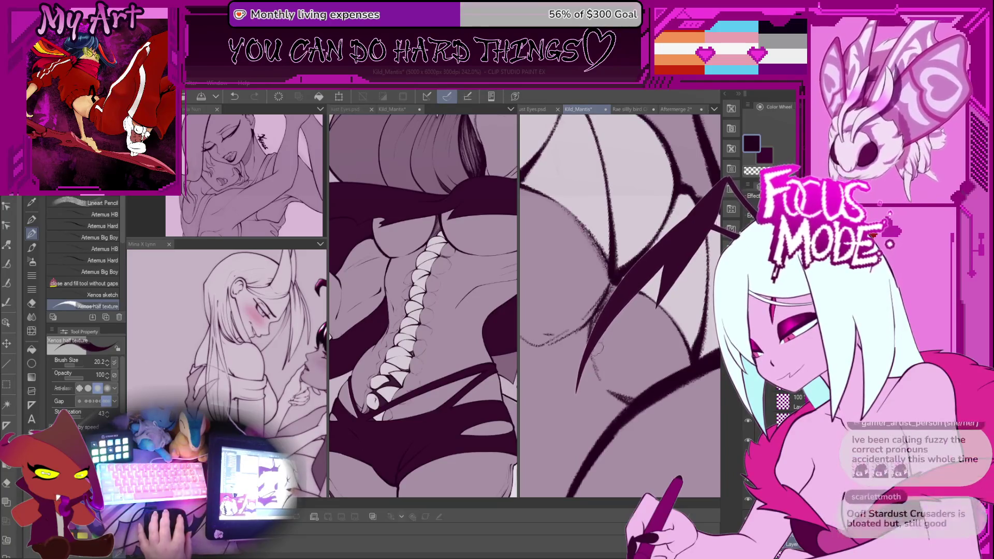
pyautogui.press('-')
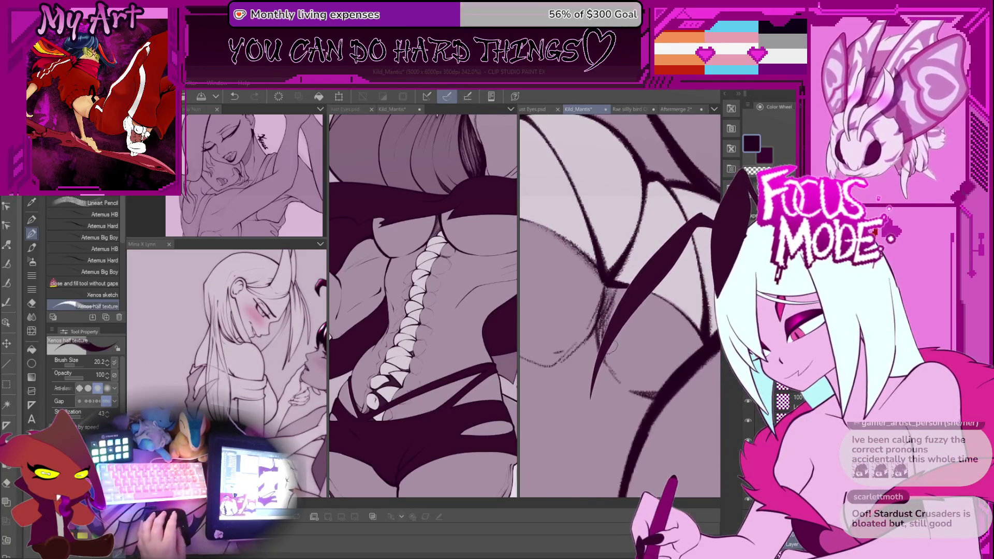
pyautogui.scroll(3, 611, 346)
pyautogui.press('-')
pyautogui.press('-')
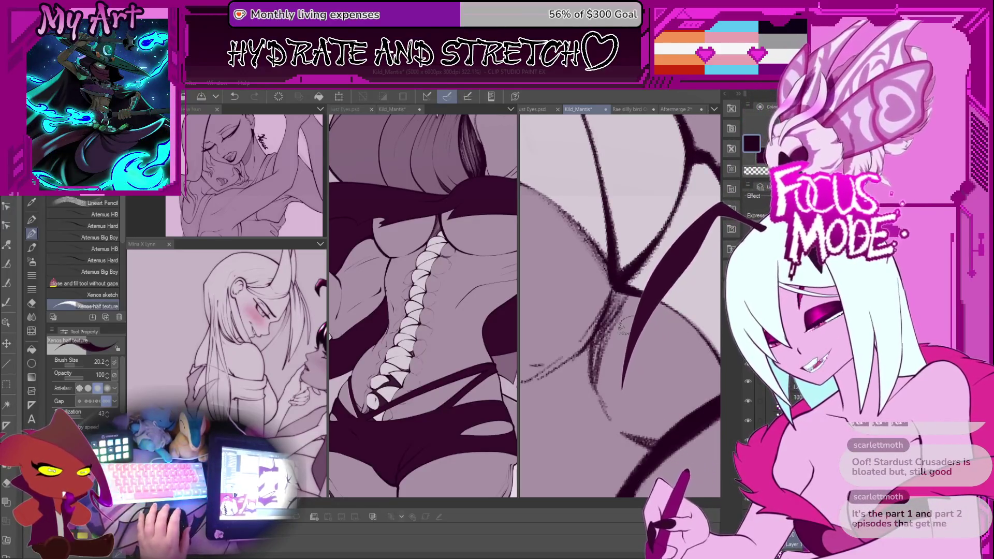
pyautogui.scroll(-1, 586, 272)
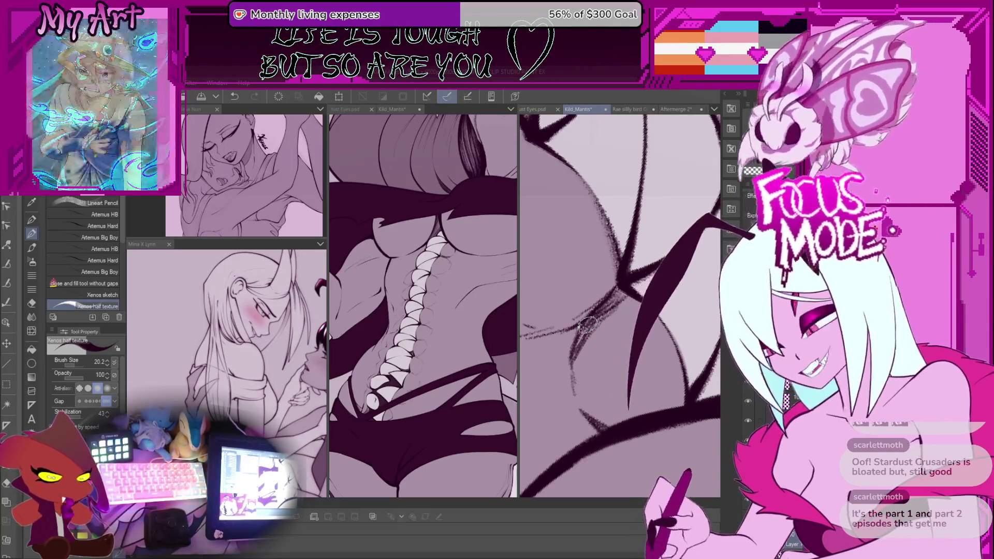
pyautogui.moveTo(587, 324)
pyautogui.mouseDown()
pyautogui.moveTo(621, 290)
pyautogui.moveTo(656, 365)
pyautogui.mouseUp()
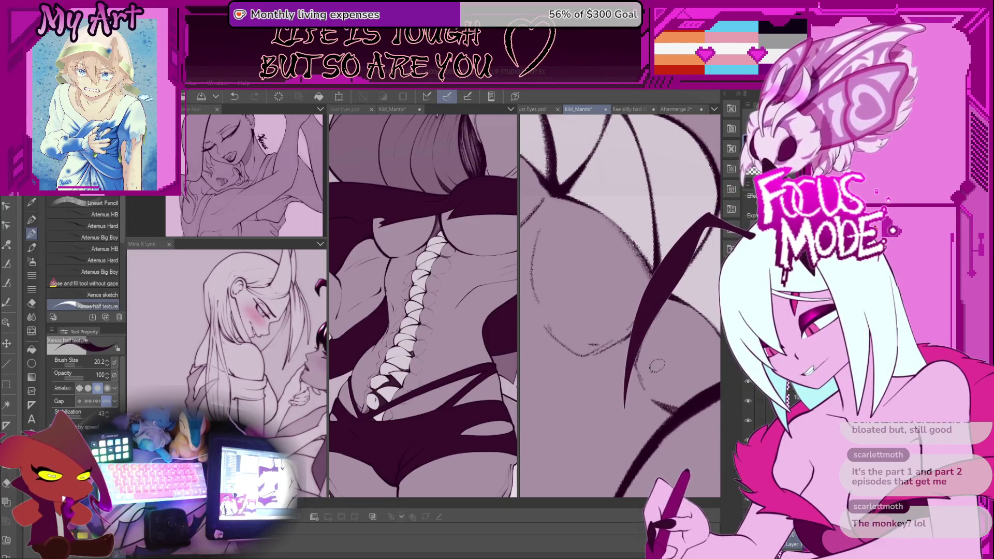
# Step: Thicken the dark wing stroke's edge, shorten its tail, and redraw the stroke near the spine
pyautogui.moveTo(645, 327); pyautogui.dragTo(623, 380)
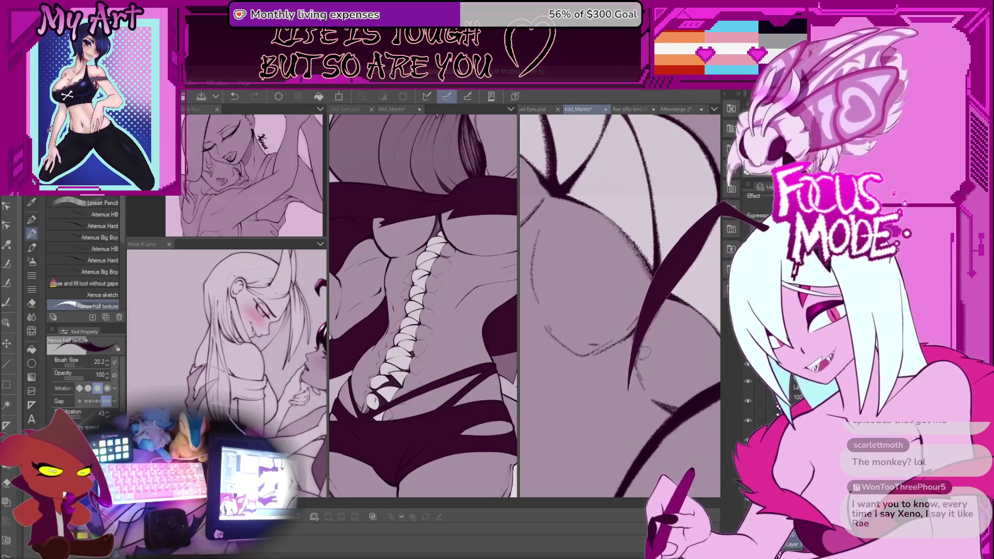
pyautogui.moveTo(644, 326); pyautogui.dragTo(638, 385)
pyautogui.scroll(-3, 619, 305)
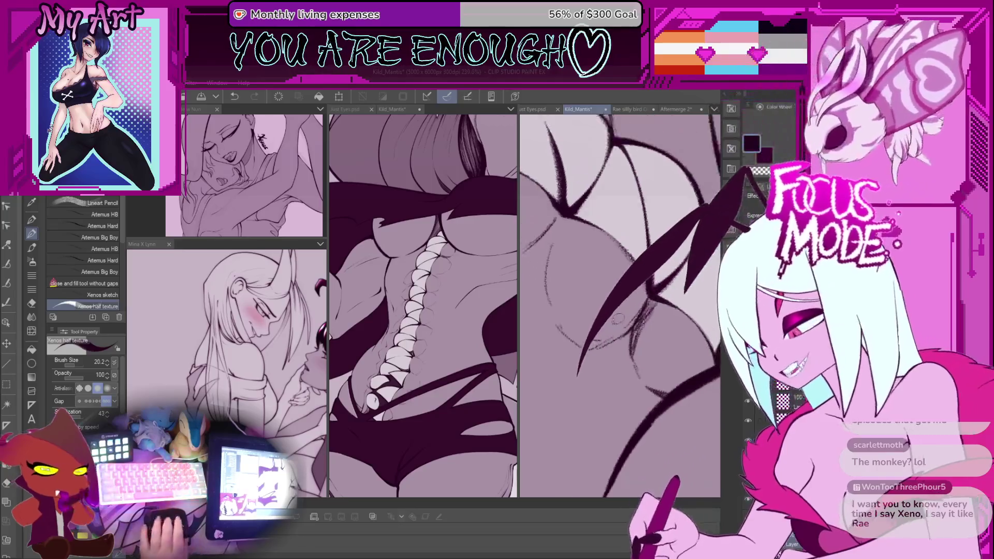
pyautogui.scroll(4, 572, 363)
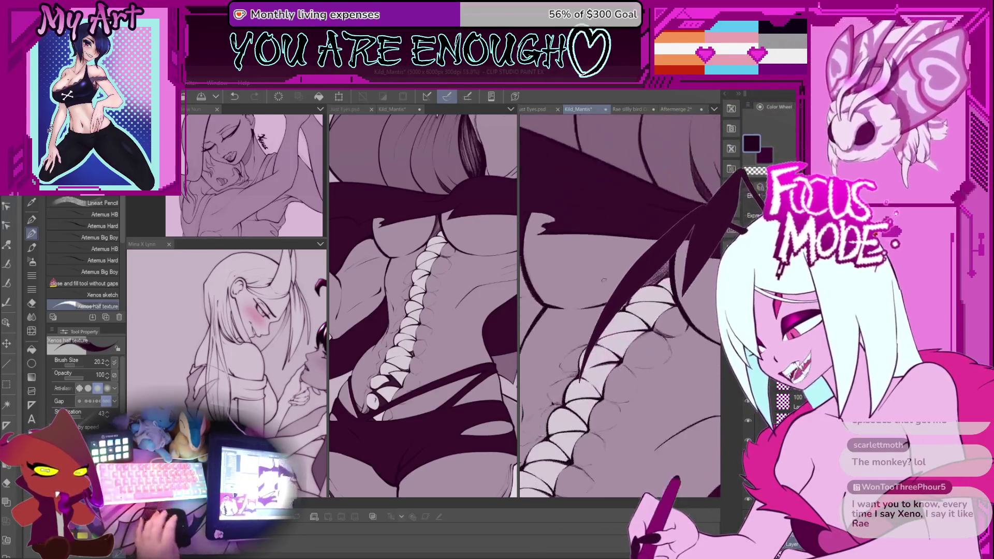
pyautogui.moveTo(573, 362); pyautogui.dragTo(611, 305)
pyautogui.hotkey('ctrl', 'z')
pyautogui.hotkey('ctrl', 'z')
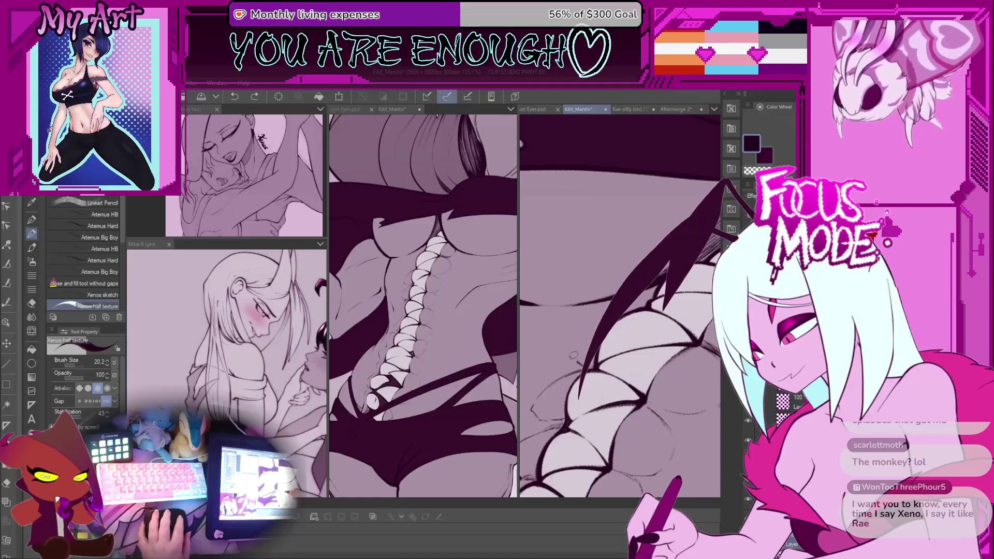
pyautogui.moveTo(576, 360); pyautogui.dragTo(610, 310)
pyautogui.press('-')
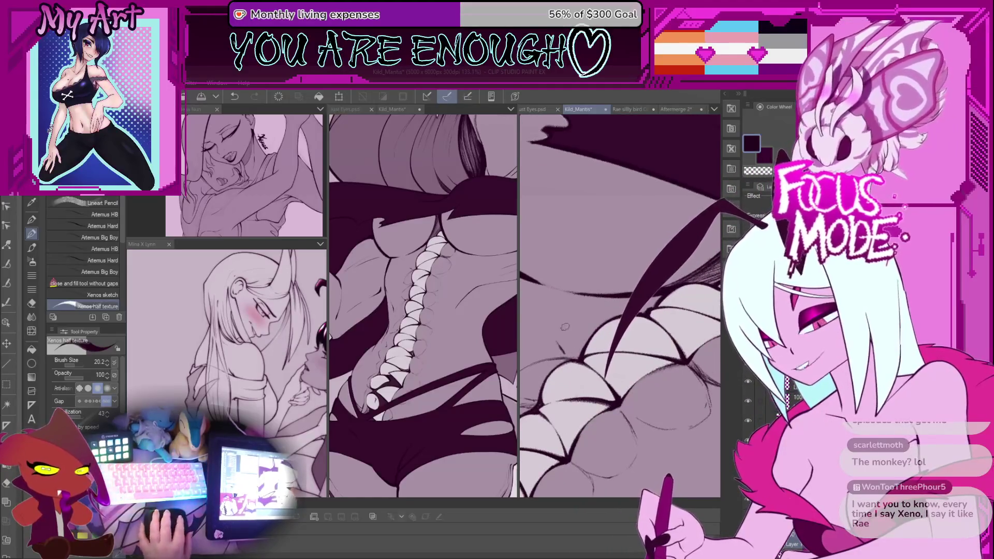
pyautogui.hotkey('ctrl', 'z')
pyautogui.moveTo(579, 363); pyautogui.dragTo(621, 305)
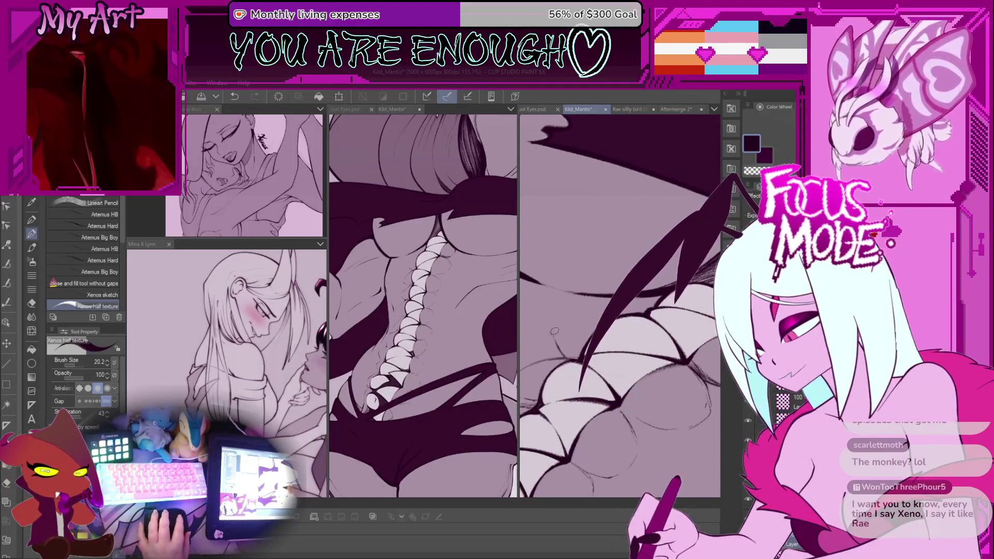
# Step: Add small strokes to the wing, thicken the dark wing spike, and save the illustration
pyautogui.hotkey('ctrl', '+')
pyautogui.moveTo(577, 362); pyautogui.dragTo(621, 305)
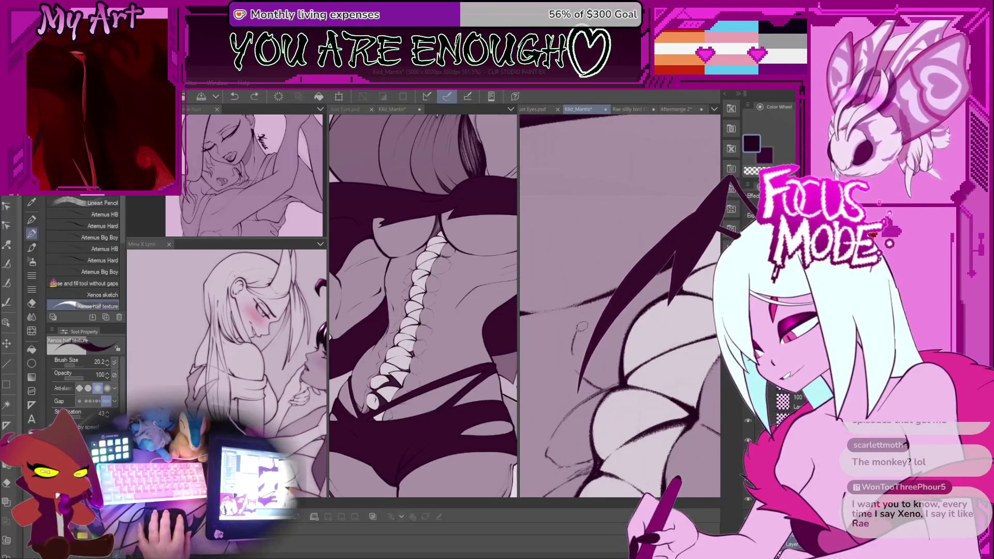
pyautogui.moveTo(576, 383); pyautogui.dragTo(593, 309)
pyautogui.hotkey('ctrl', 's')
# Step: Ink more dark strokes along the wing's edges at closer zoom
pyautogui.hotkey('ctrl', '+')
pyautogui.moveTo(575, 362); pyautogui.dragTo(618, 303)
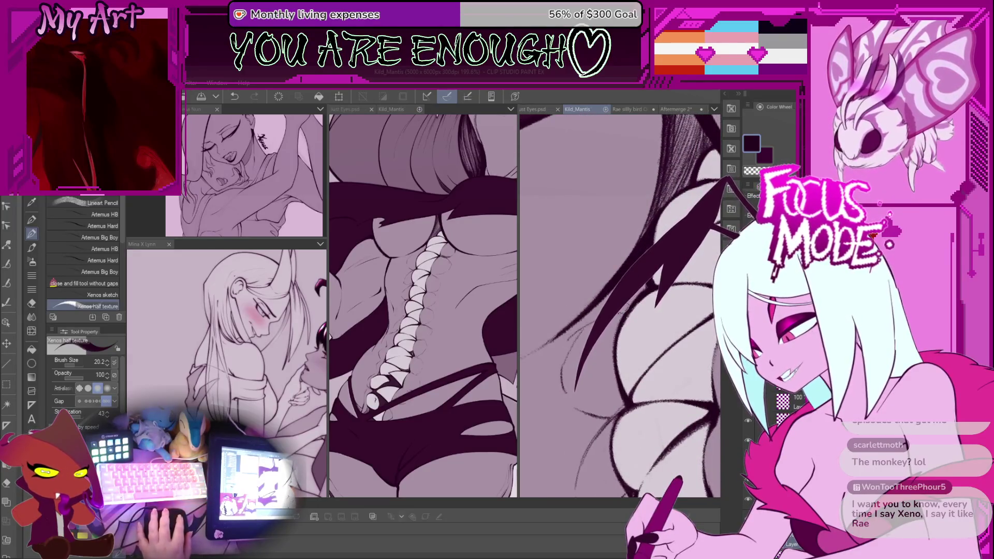
pyautogui.moveTo(579, 393); pyautogui.dragTo(620, 301)
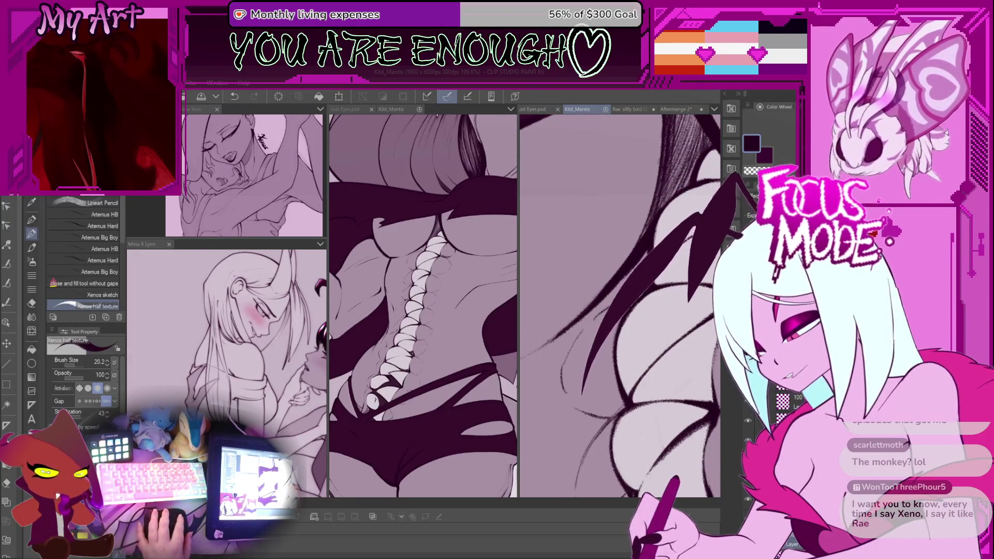
pyautogui.moveTo(582, 383); pyautogui.dragTo(634, 303)
pyautogui.scroll(3, 601, 305)
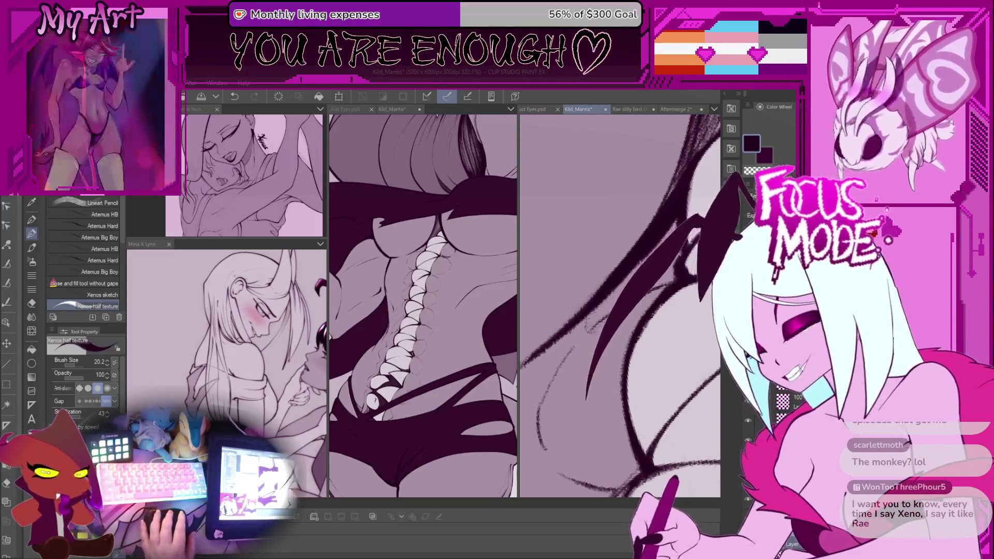
# Step: Redraw the lower wing stroke as a longer sweeping curve across the hip
pyautogui.moveTo(642, 326)
pyautogui.mouseDown()
pyautogui.moveTo(619, 396)
pyautogui.moveTo(600, 397)
pyautogui.mouseUp()
pyautogui.hotkey('ctrl', 'z')
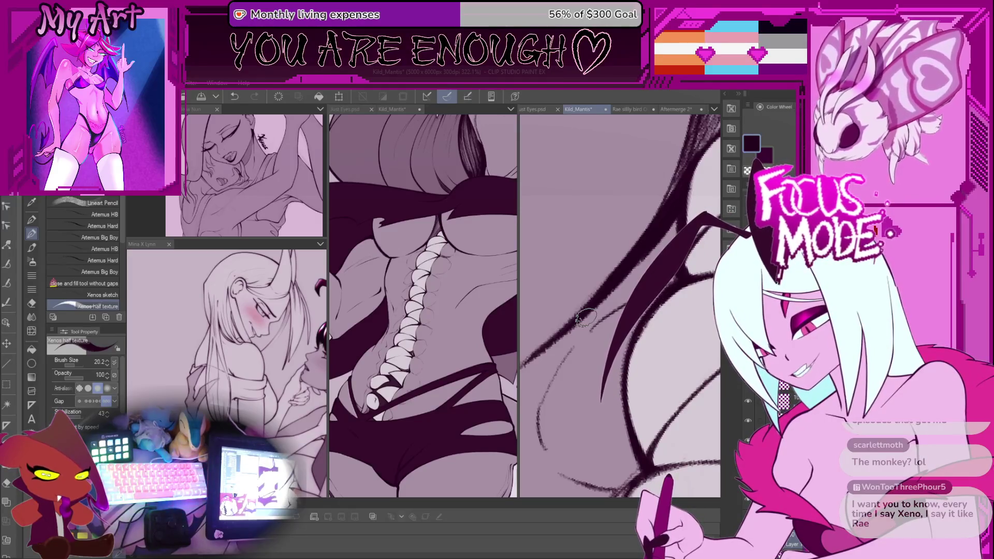
pyautogui.hotkey('ctrl', 'z')
pyautogui.moveTo(649, 282); pyautogui.dragTo(618, 372)
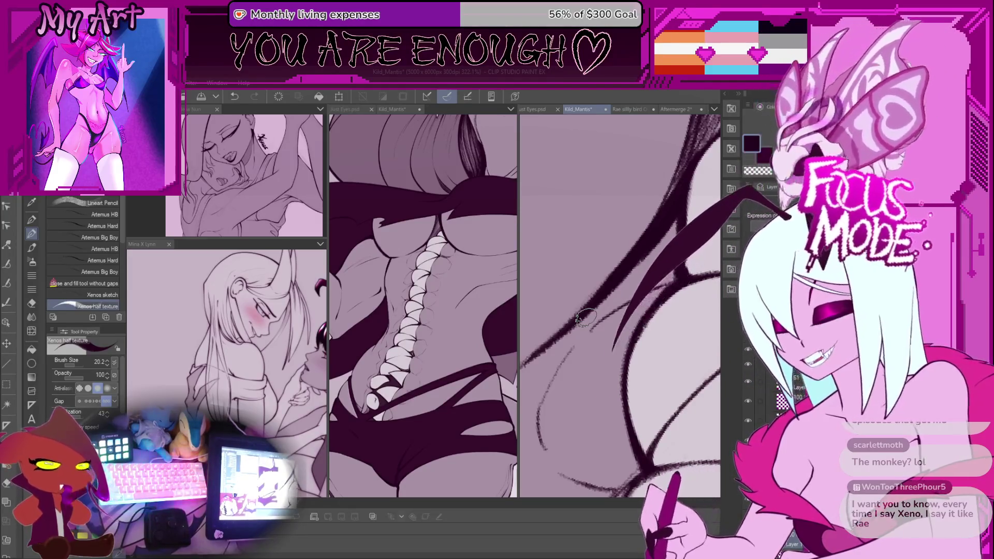
pyautogui.hotkey('ctrl', 'z')
pyautogui.moveTo(667, 264); pyautogui.dragTo(575, 383)
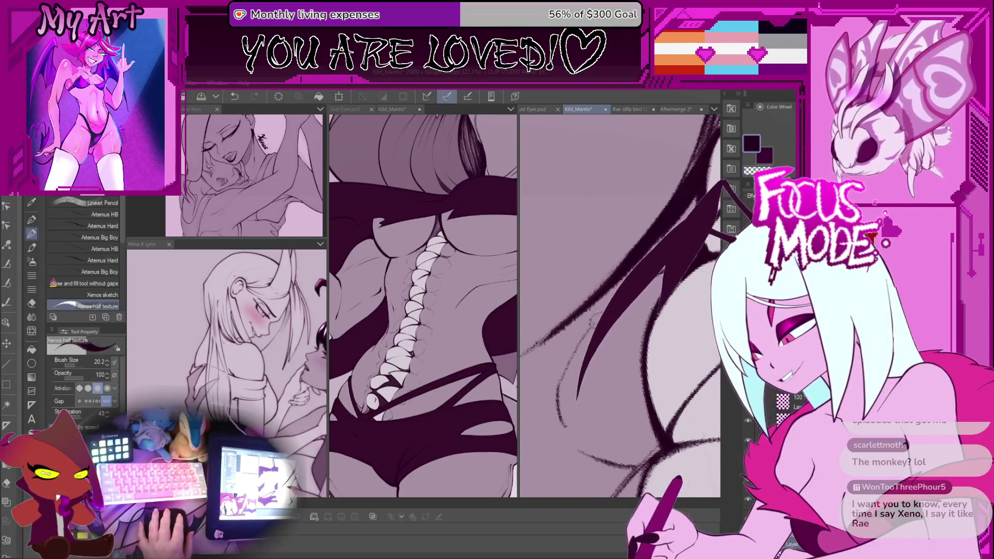
# Step: Undo the rejected hair strokes and textured band, and enlarge the brush for thicker strands
pyautogui.scroll(-3, 605, 295)
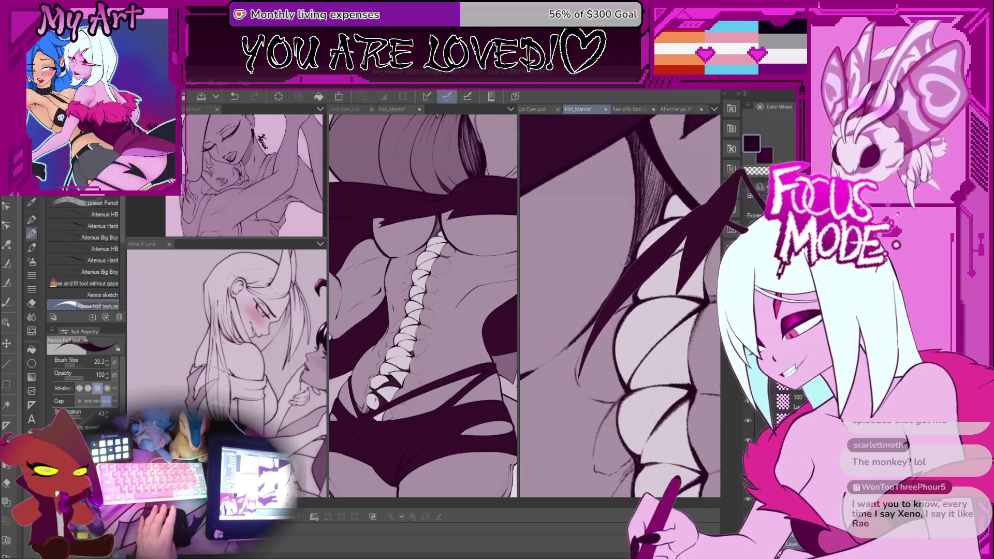
pyautogui.scroll(3, 621, 264)
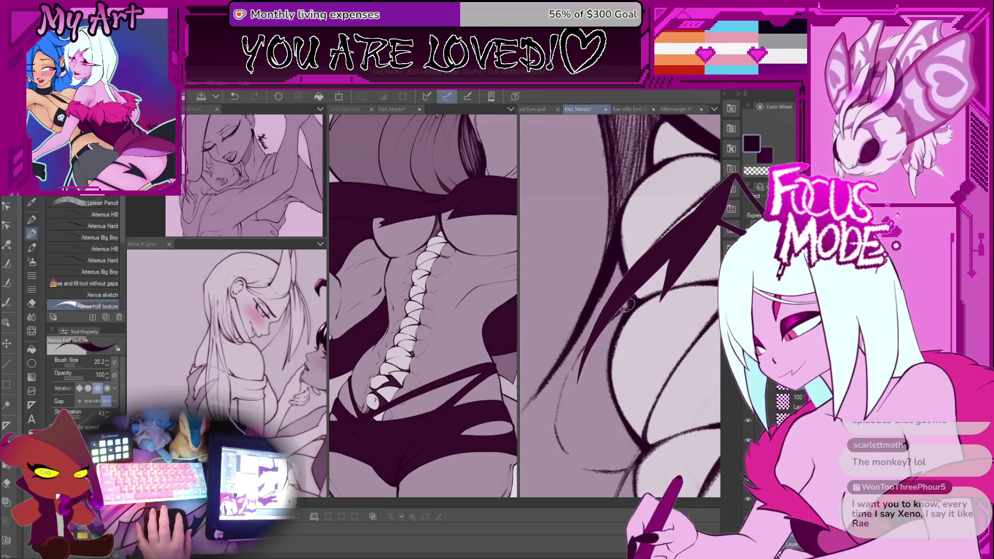
pyautogui.hotkey('ctrl', 'z')
pyautogui.scroll(2, 621, 321)
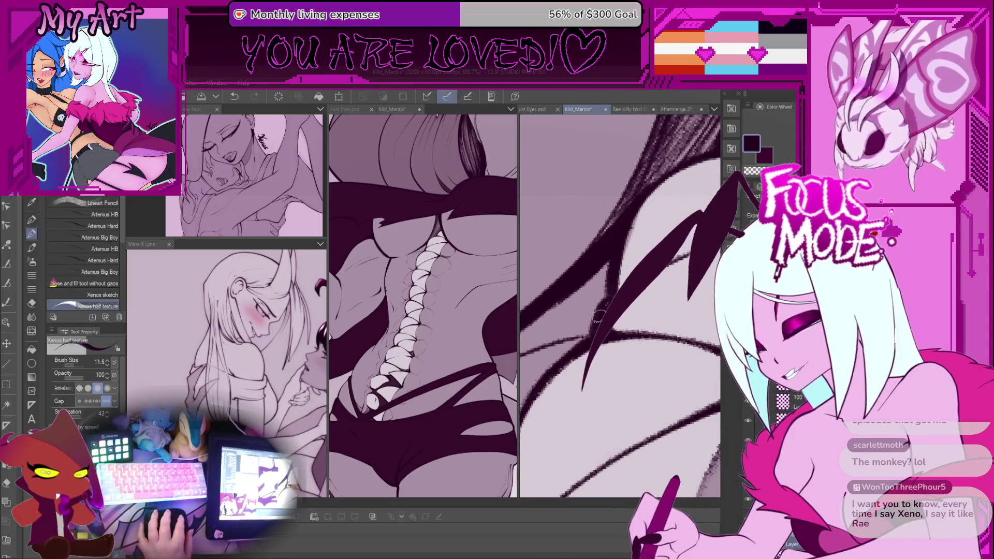
pyautogui.hotkey('ctrl', 'z')
pyautogui.press(']')
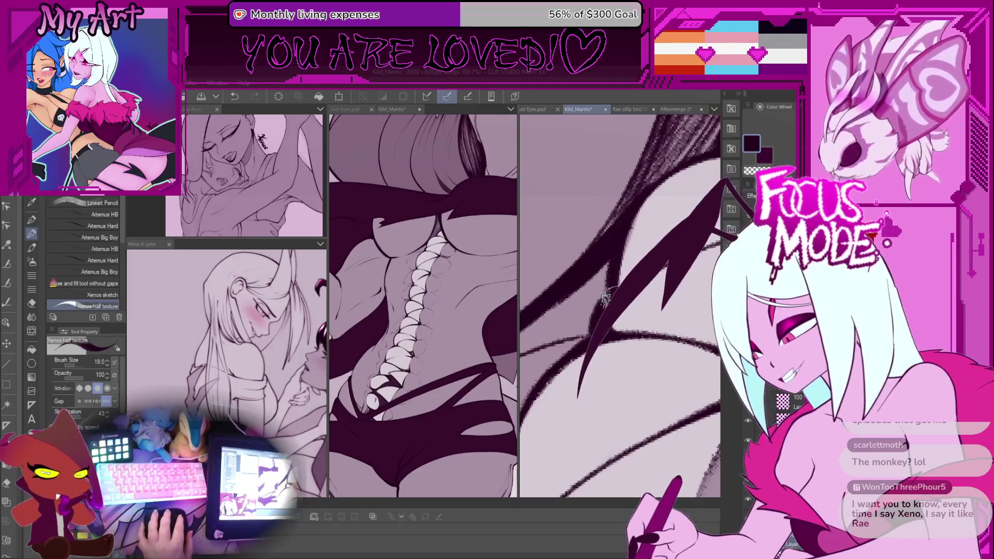
pyautogui.hotkey('ctrl', 'z')
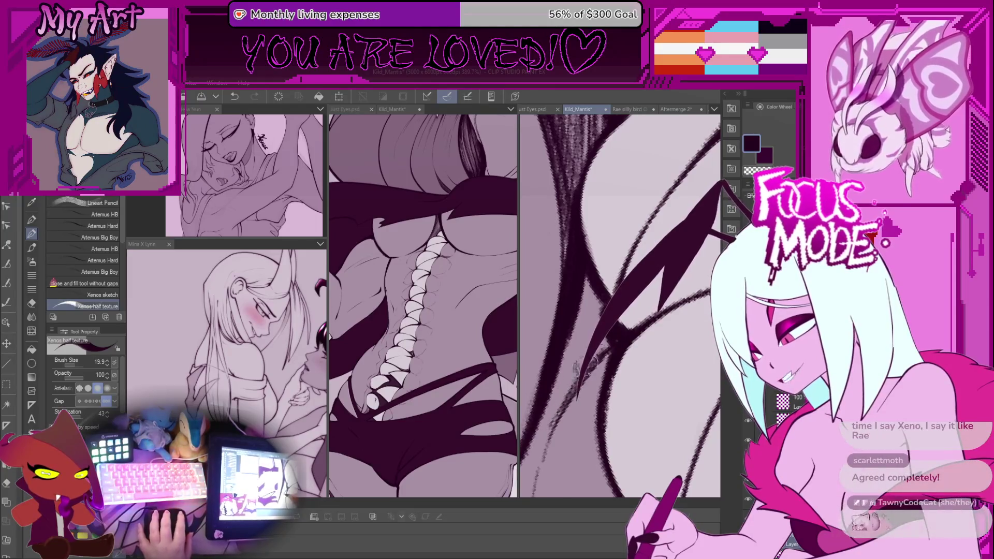
pyautogui.hotkey('ctrl', 'z')
# Step: Redraw the pointed dark hair strands over the hip and hatch fine texture along them at size 14.7
pyautogui.moveTo(689, 119); pyautogui.dragTo(625, 323)
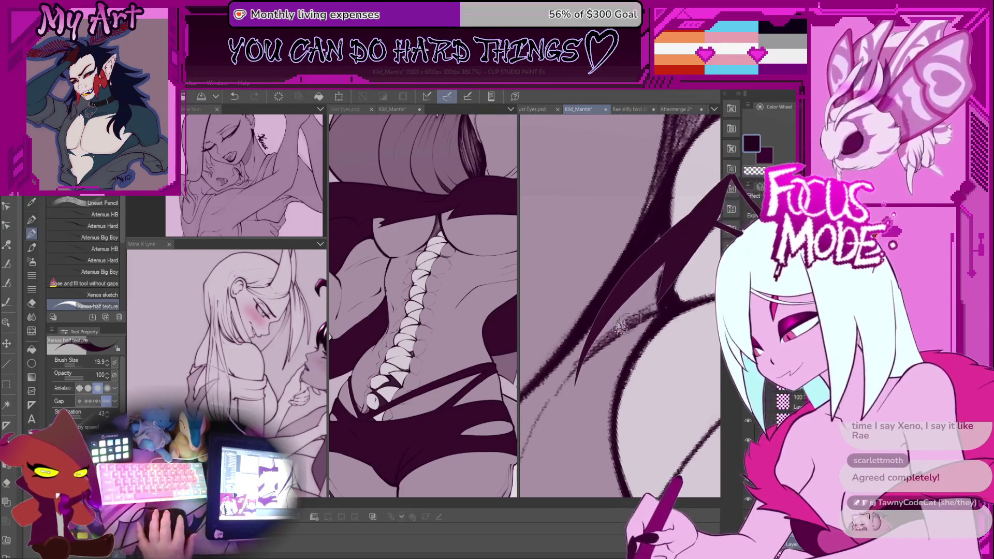
pyautogui.moveTo(716, 228); pyautogui.dragTo(595, 347)
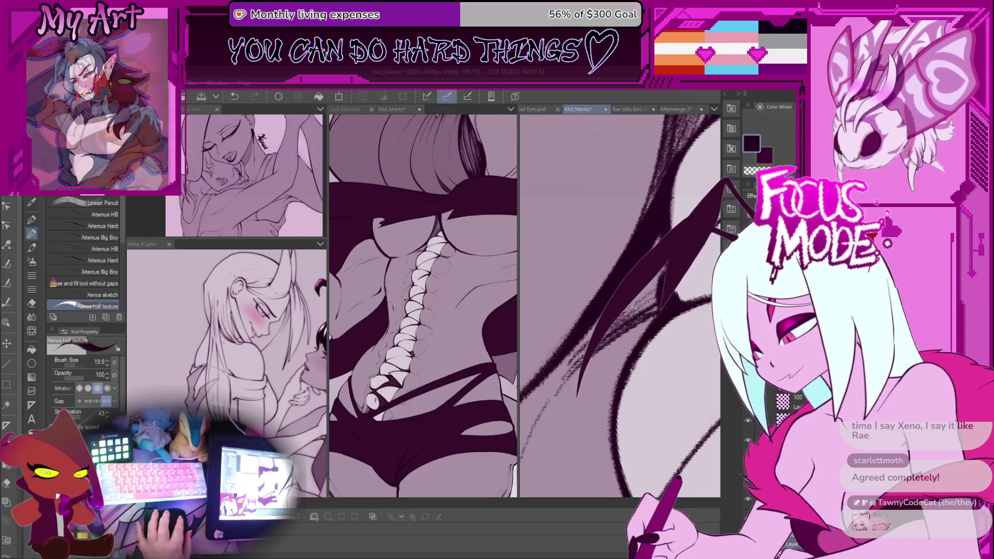
pyautogui.hotkey('ctrl', 'z')
pyautogui.hotkey('ctrl', 'z')
pyautogui.hotkey('ctrl', 'z')
pyautogui.hotkey('ctrl', 'z')
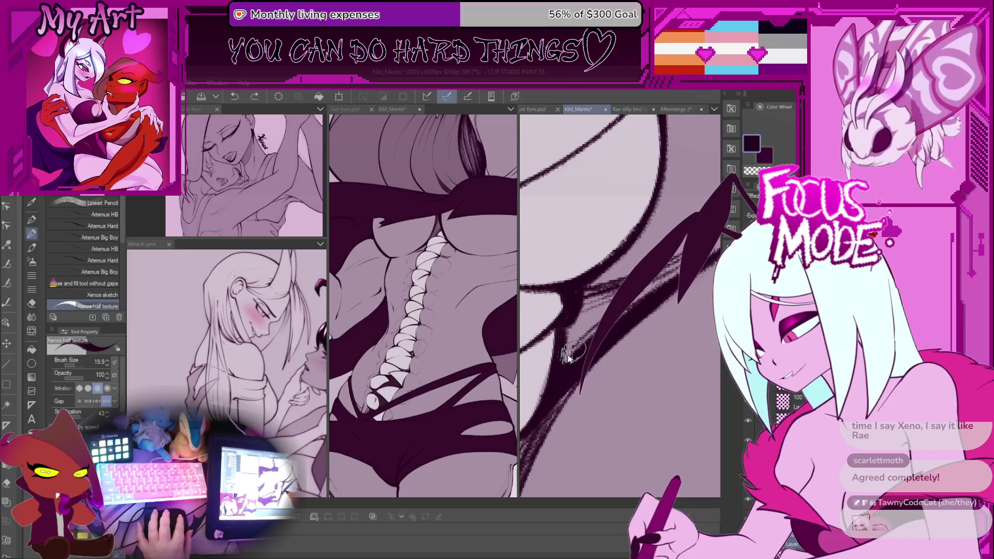
pyautogui.moveTo(578, 357); pyautogui.dragTo(570, 365)
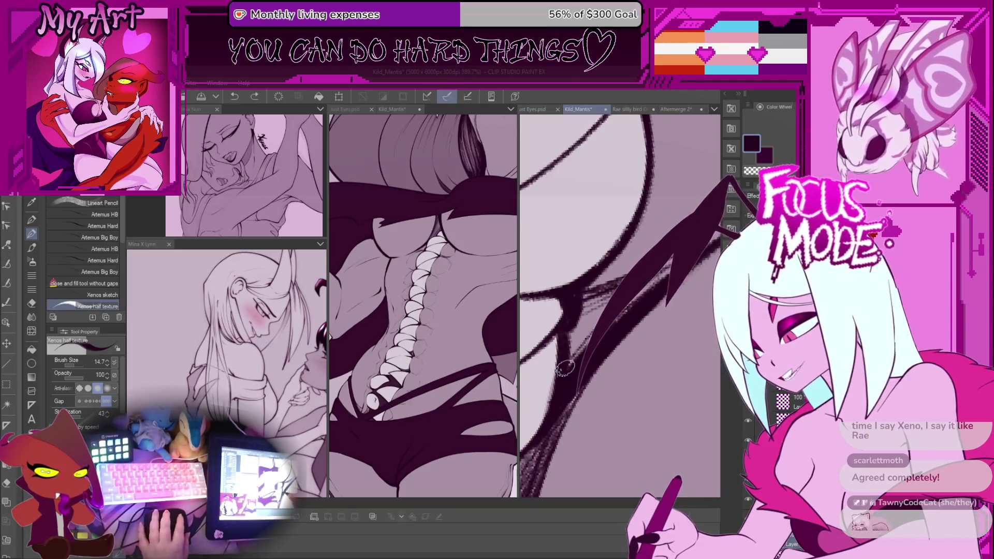
pyautogui.moveTo(655, 284); pyautogui.dragTo(610, 288)
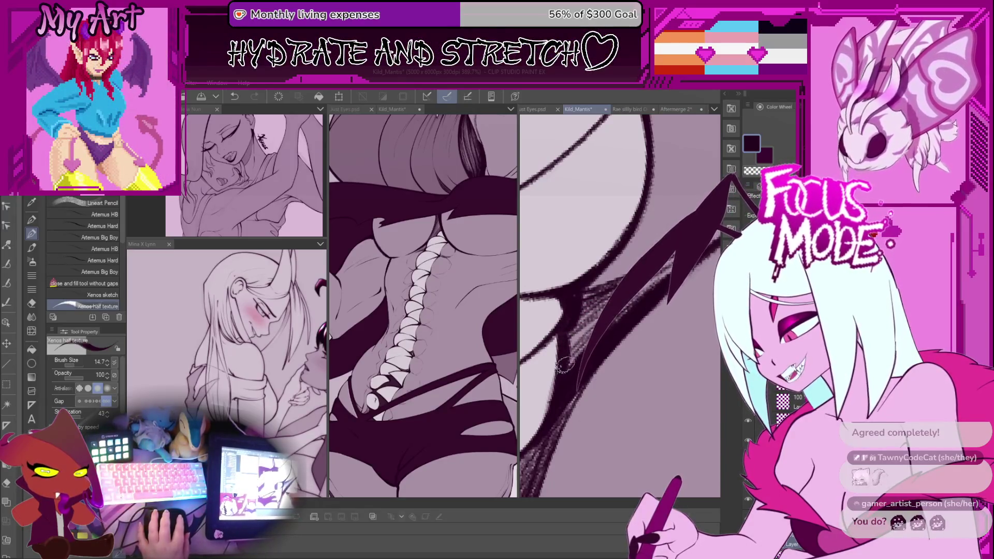
pyautogui.moveTo(639, 295); pyautogui.dragTo(574, 336)
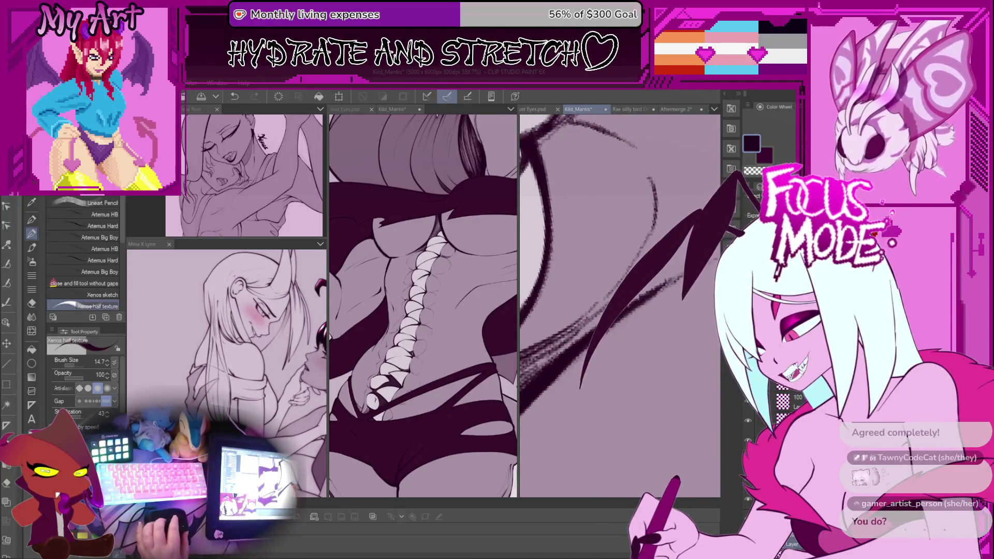
pyautogui.scroll(-5, 620, 305)
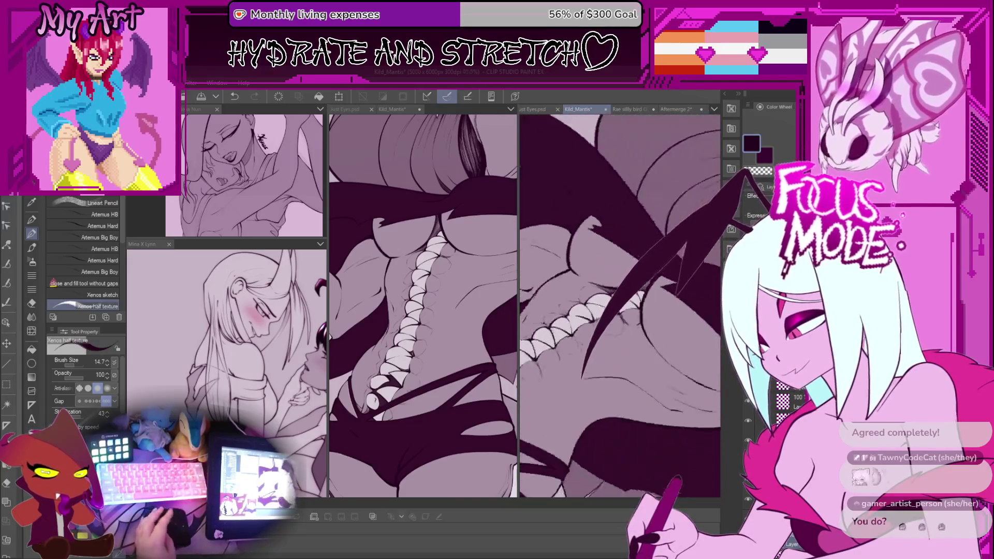
# Step: Reshape the dark spike below the spine plates with a new ink stroke
pyautogui.scroll(3, 619, 305)
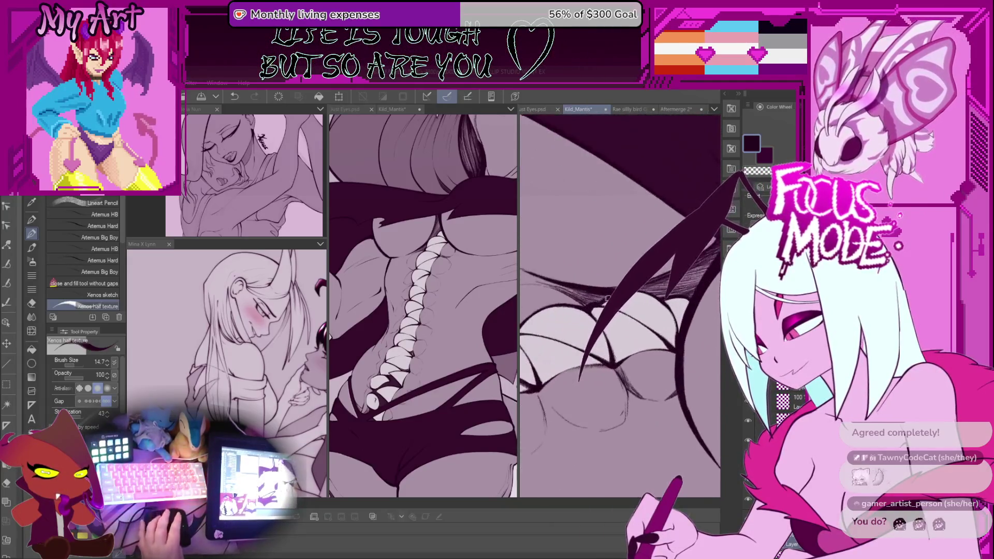
pyautogui.scroll(3, 606, 299)
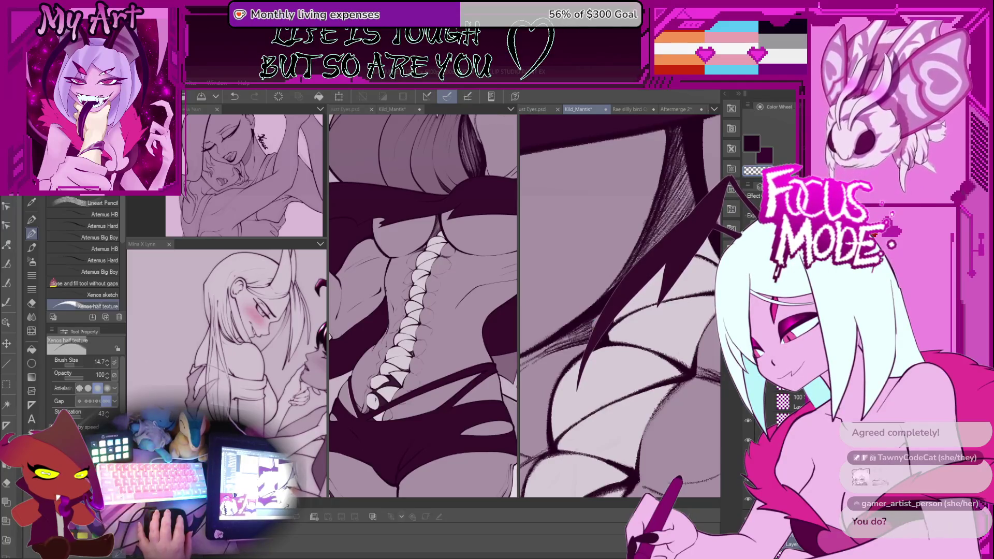
pyautogui.moveTo(528, 357)
pyautogui.mouseDown()
pyautogui.moveTo(598, 344)
pyautogui.moveTo(616, 289)
pyautogui.mouseUp()
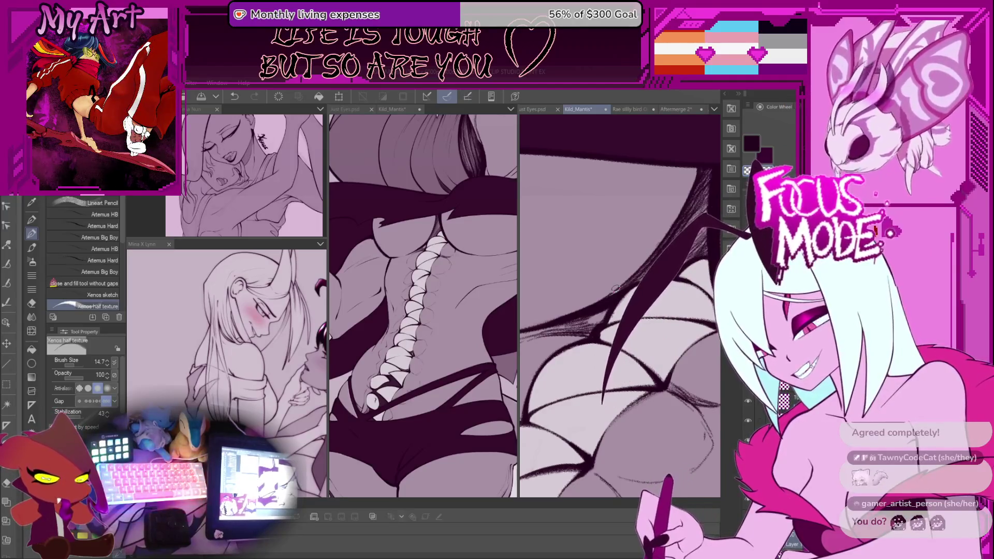
pyautogui.moveTo(615, 288)
pyautogui.mouseDown()
pyautogui.moveTo(606, 296)
pyautogui.moveTo(621, 290)
pyautogui.mouseUp()
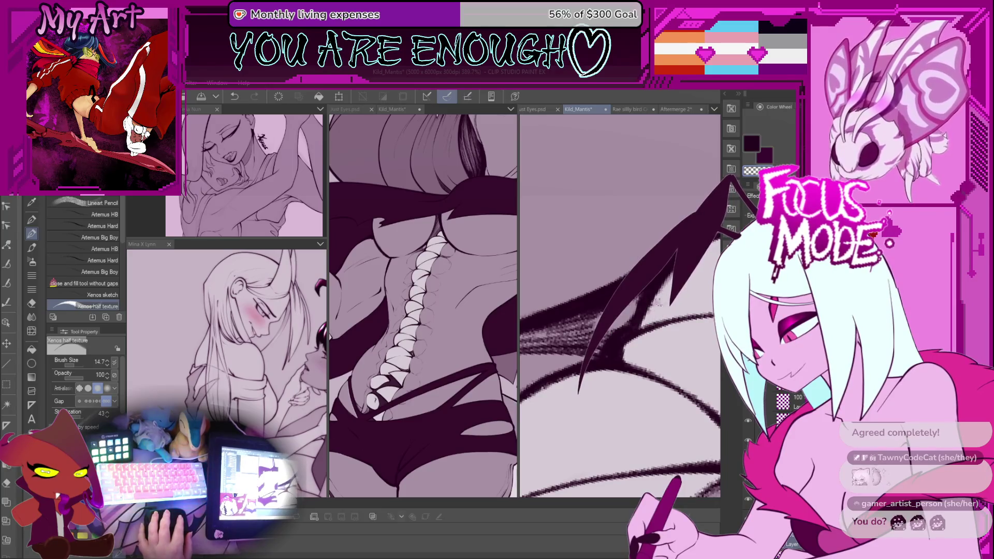
pyautogui.scroll(-8, 620, 305)
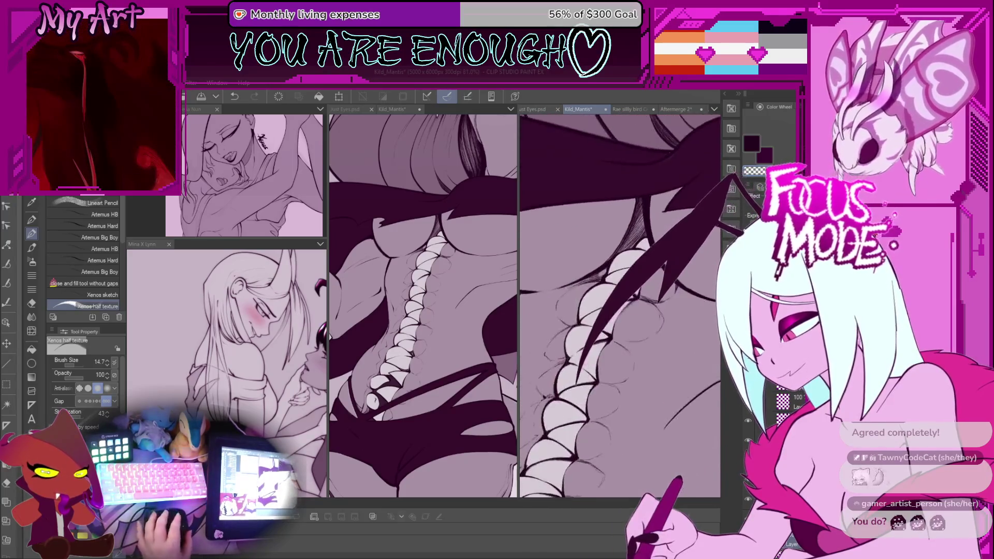
pyautogui.scroll(5, 661, 305)
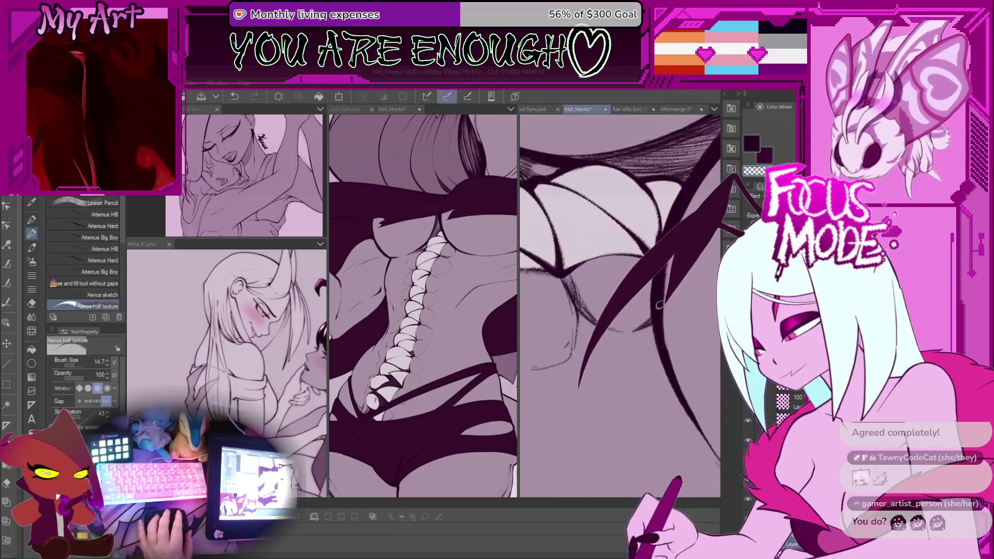
# Step: Undo a bad stroke, ink a texture stroke on the hip, and shrink the brush to 12.4
pyautogui.moveTo(646, 299); pyautogui.dragTo(630, 328)
pyautogui.hotkey('ctrl', 'z')
pyautogui.scroll(2, 652, 321)
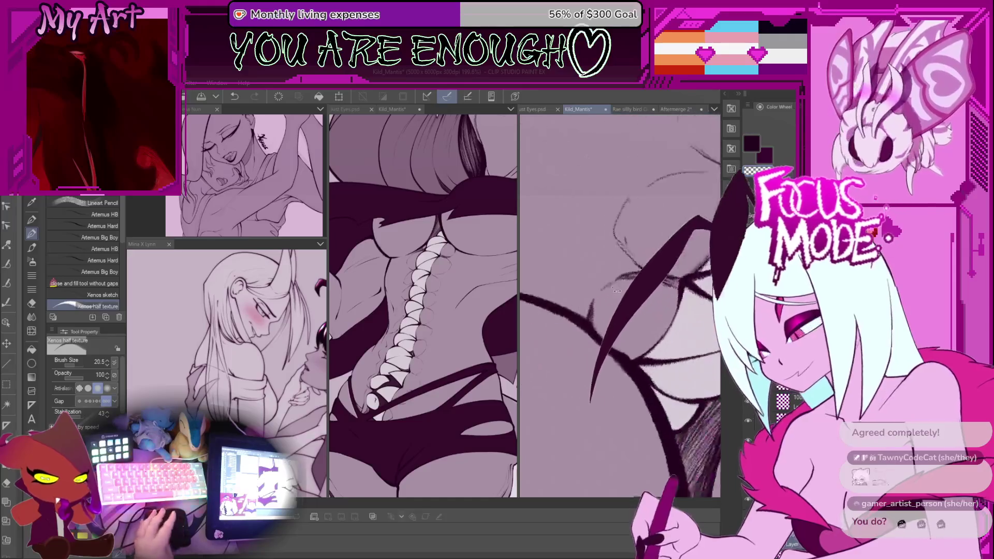
pyautogui.moveTo(597, 295); pyautogui.dragTo(608, 287)
pyautogui.press('[')
pyautogui.press('[')
pyautogui.press('[')
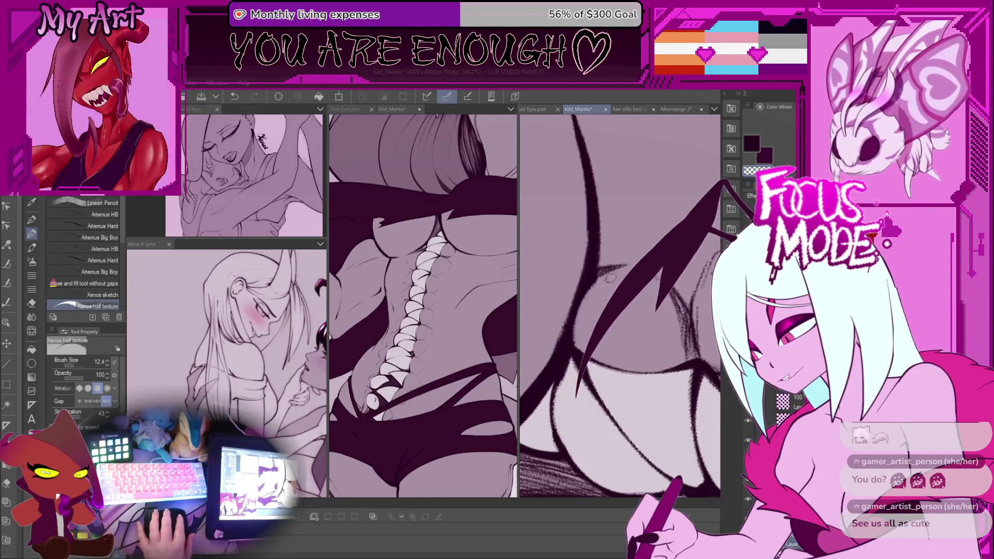
pyautogui.moveTo(595, 298); pyautogui.dragTo(616, 352)
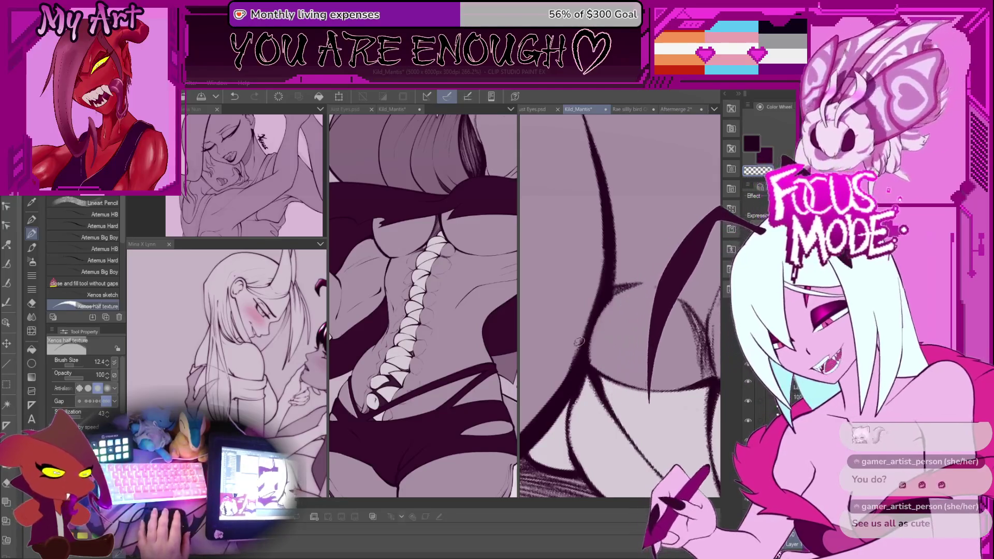
pyautogui.scroll(1, 579, 342)
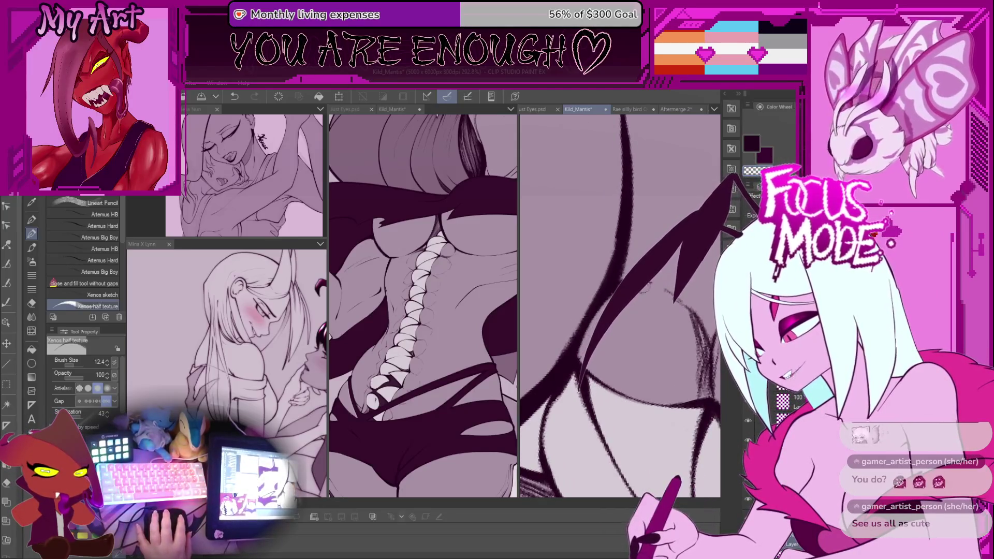
pyautogui.scroll(1, 613, 291)
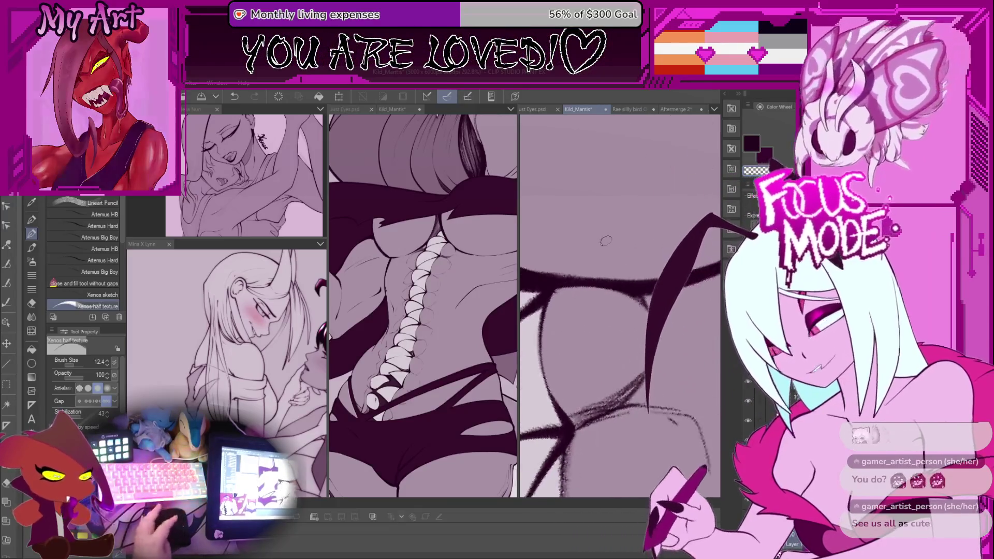
pyautogui.scroll(1, 621, 301)
pyautogui.scroll(1, 629, 310)
pyautogui.scroll(1, 639, 322)
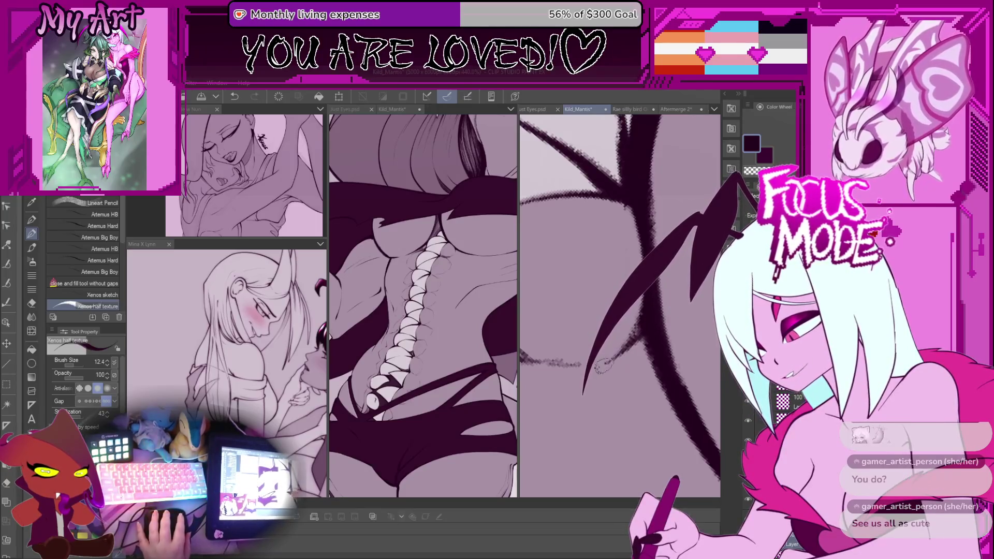
pyautogui.scroll(-2, 646, 339)
pyautogui.scroll(-5, 621, 372)
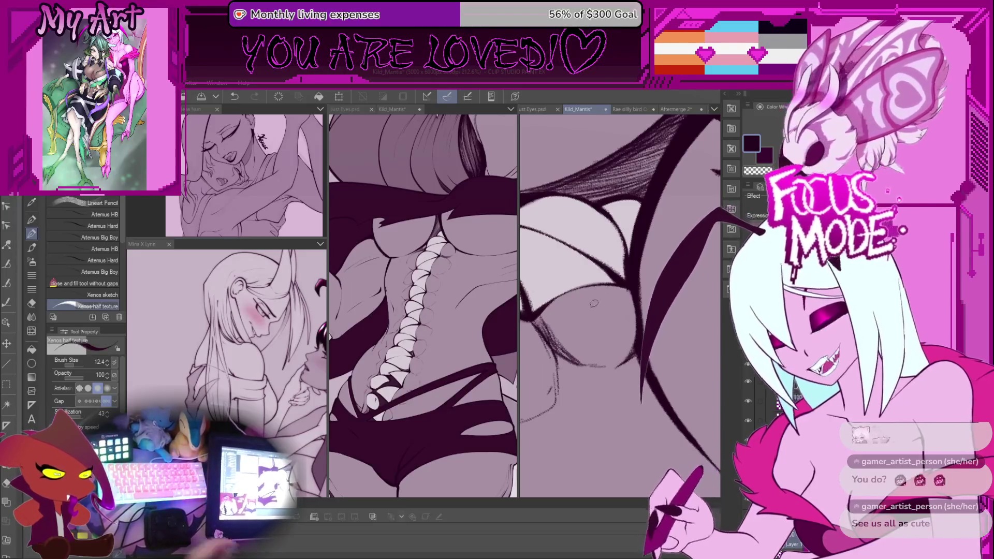
pyautogui.scroll(-2, 585, 325)
pyautogui.scroll(-2, 595, 324)
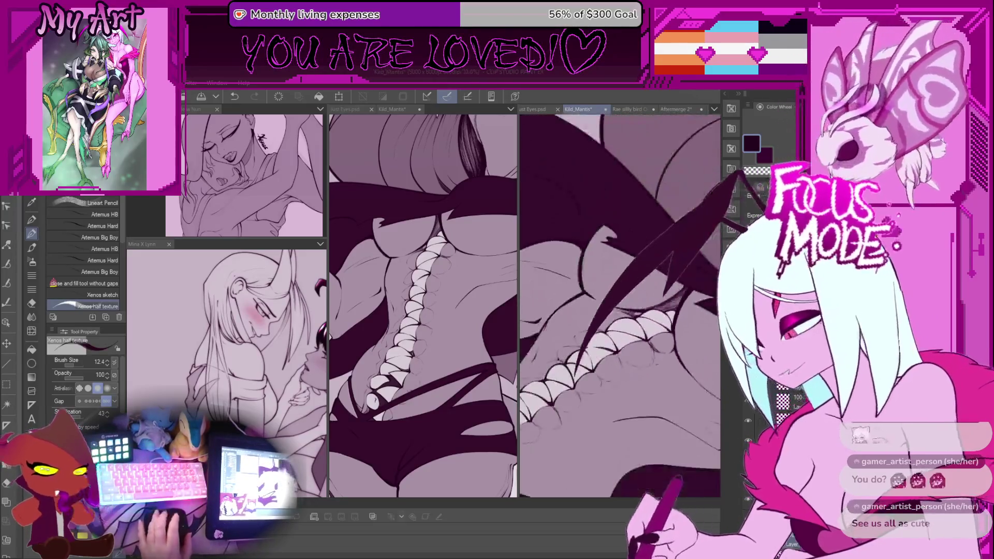
pyautogui.scroll(-1, 608, 323)
pyautogui.scroll(2, 610, 323)
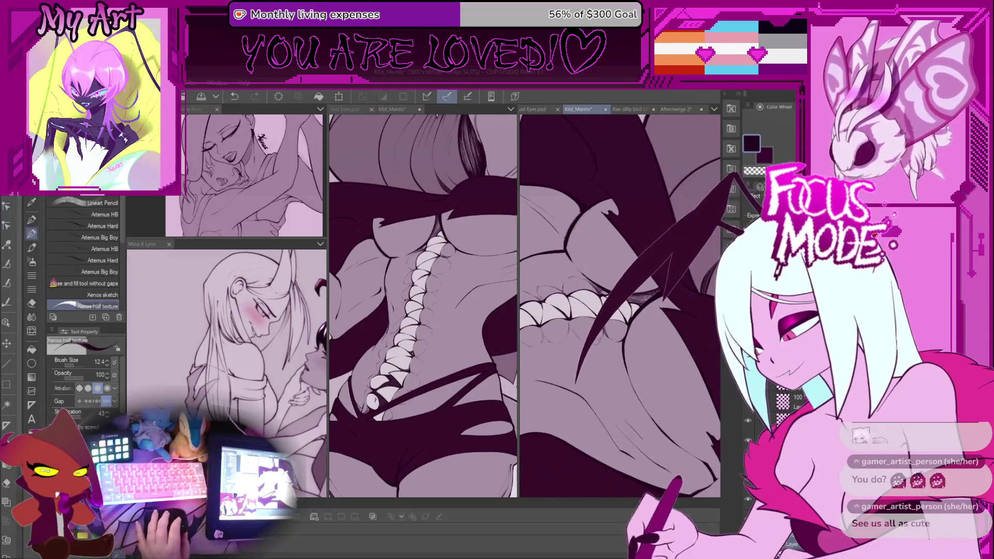
pyautogui.scroll(-3, 625, 339)
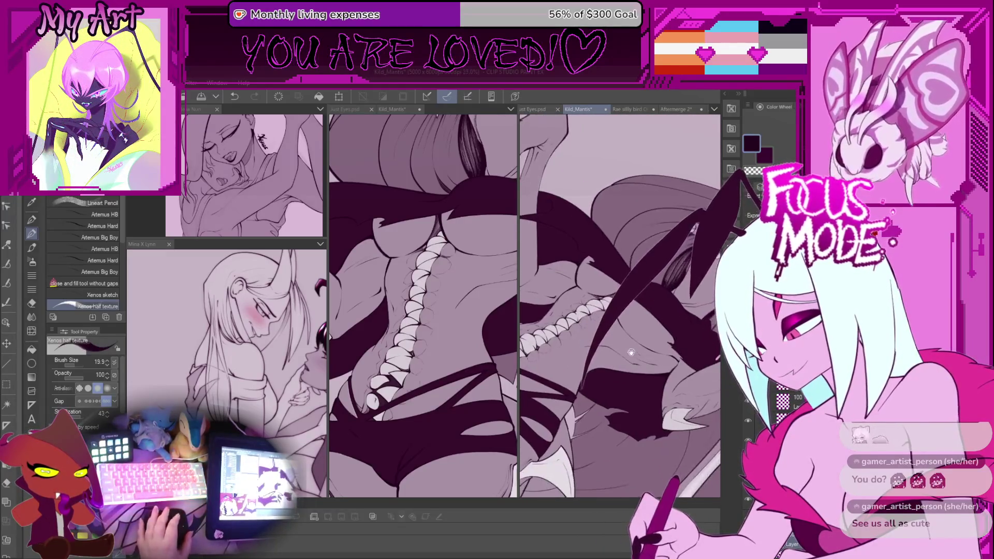
pyautogui.scroll(-1, 621, 305)
pyautogui.scroll(-1, 621, 305)
pyautogui.scroll(-2, 621, 306)
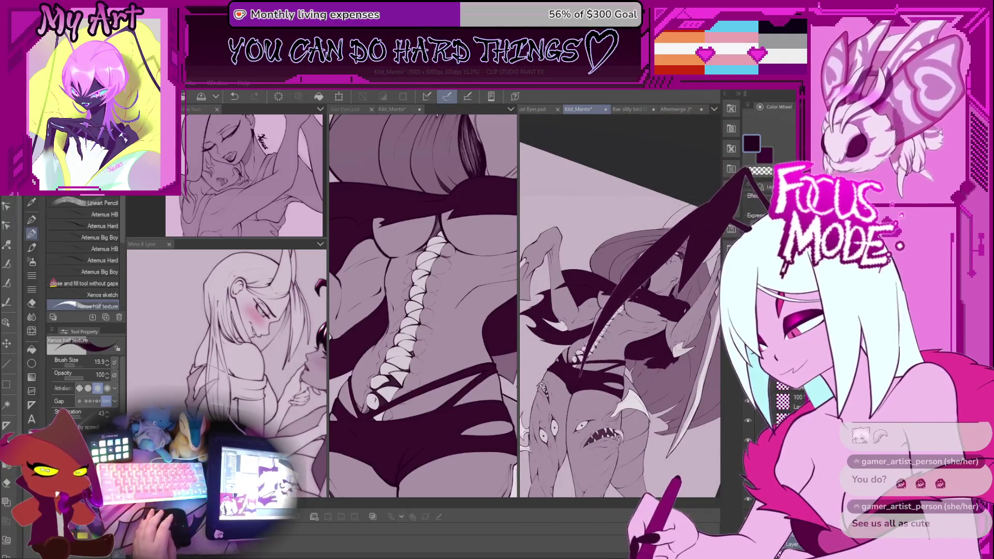
pyautogui.scroll(2, 620, 305)
pyautogui.scroll(2, 620, 305)
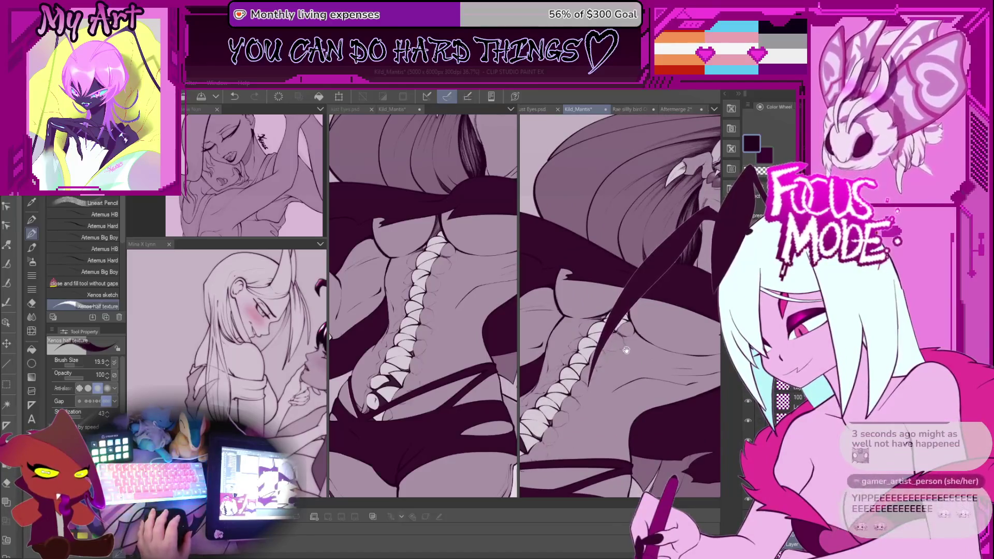
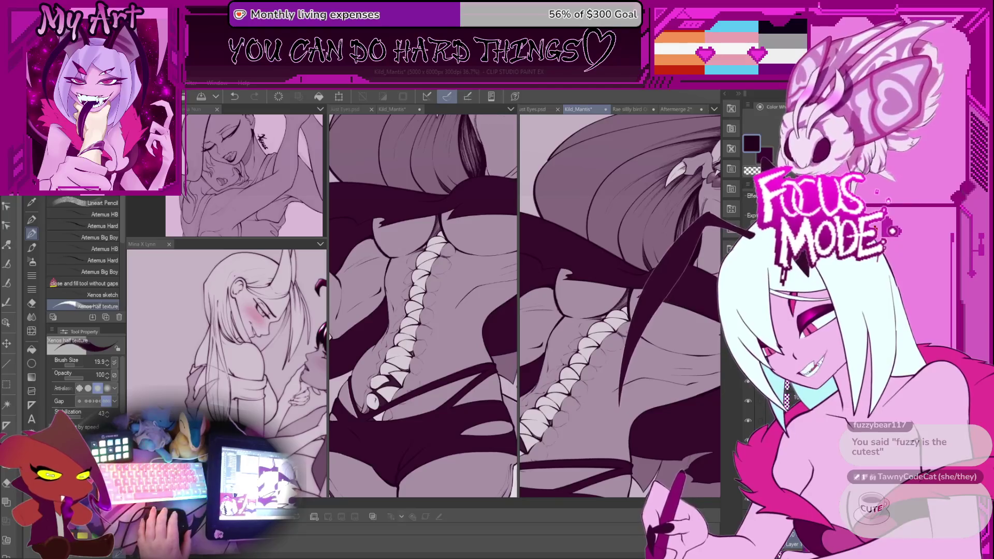
# Step: Bring the face into view and select the horns with the fill tool
pyautogui.scroll(-3, 644, 309)
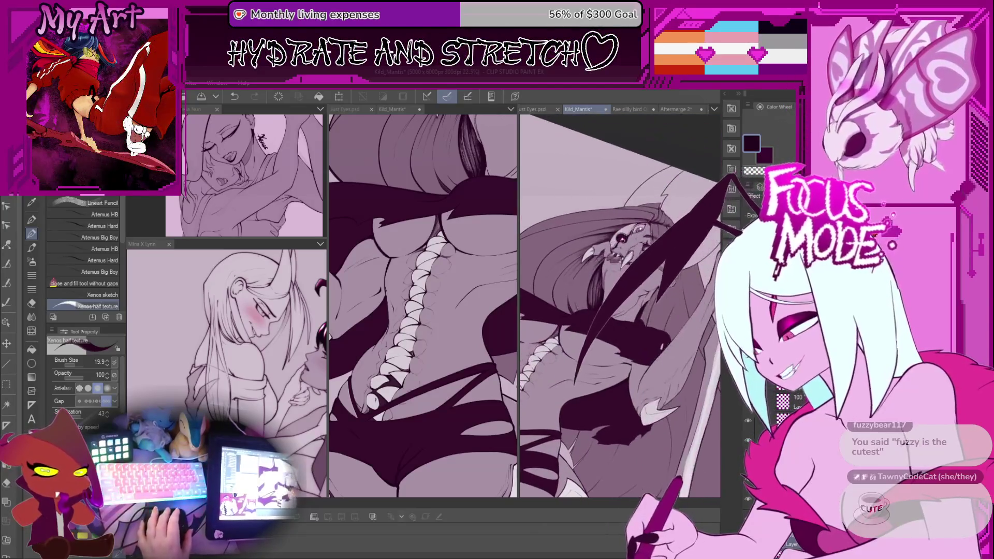
pyautogui.scroll(-2, 645, 309)
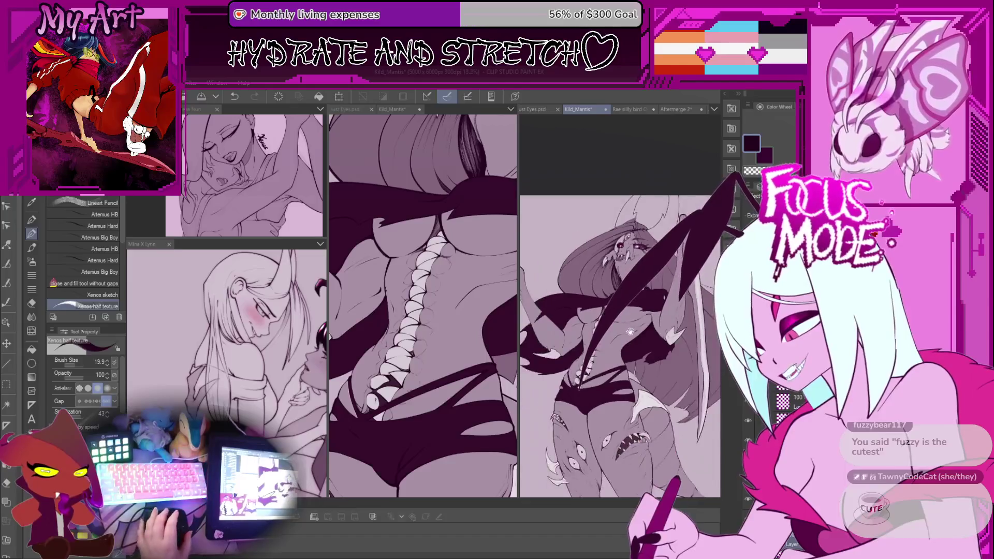
pyautogui.scroll(-1, 619, 335)
pyautogui.scroll(-1, 620, 335)
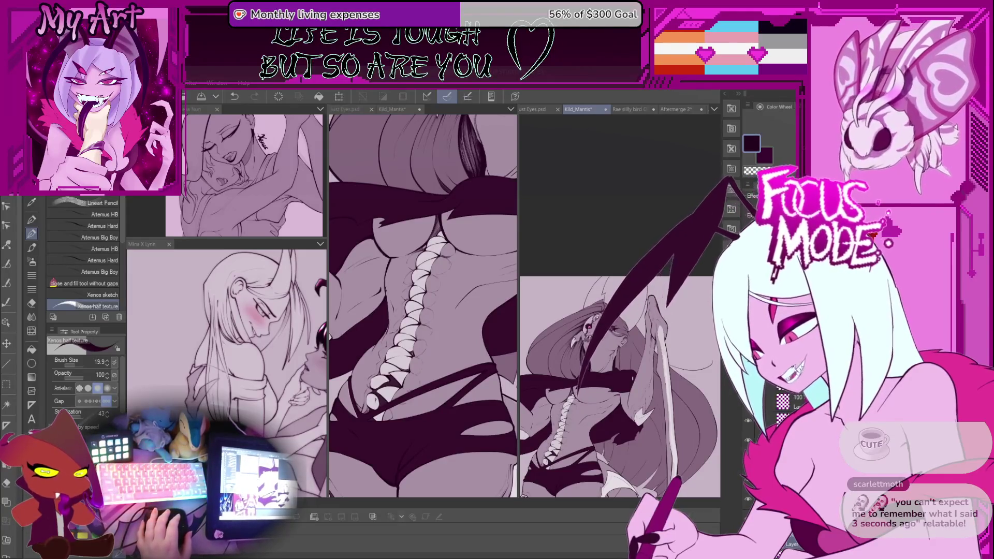
pyautogui.moveTo(627, 310); pyautogui.dragTo(630, 323)
pyautogui.scroll(3, 631, 324)
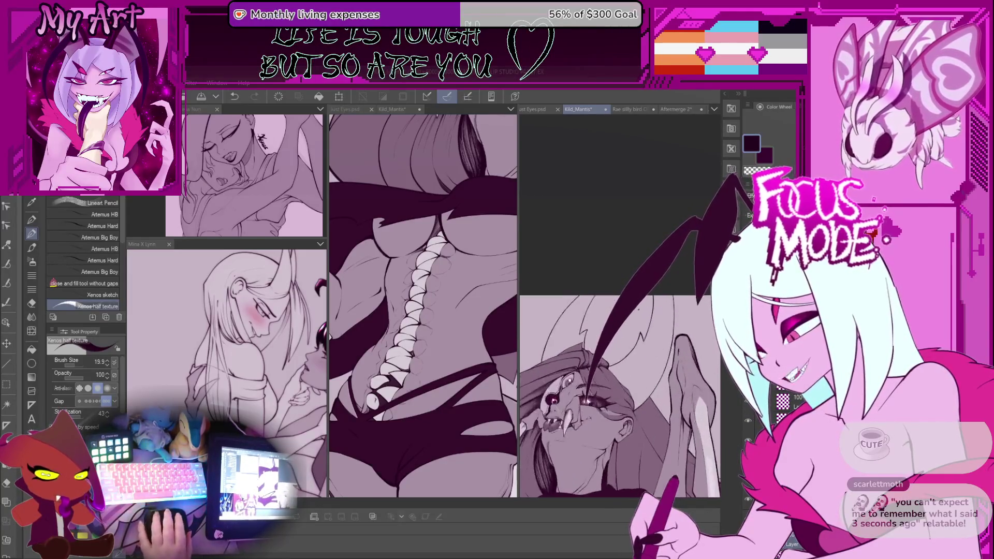
pyautogui.press('g')
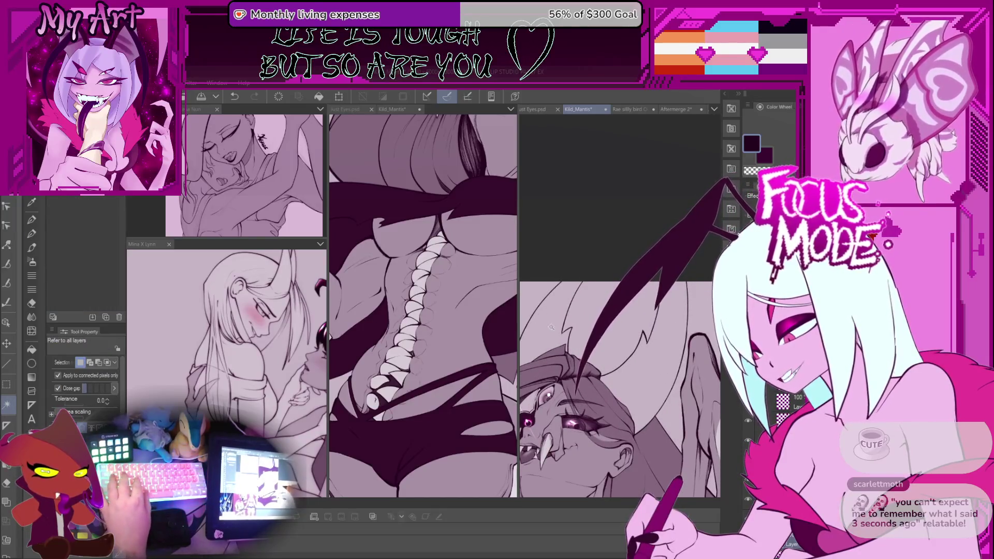
pyautogui.click(551, 327)
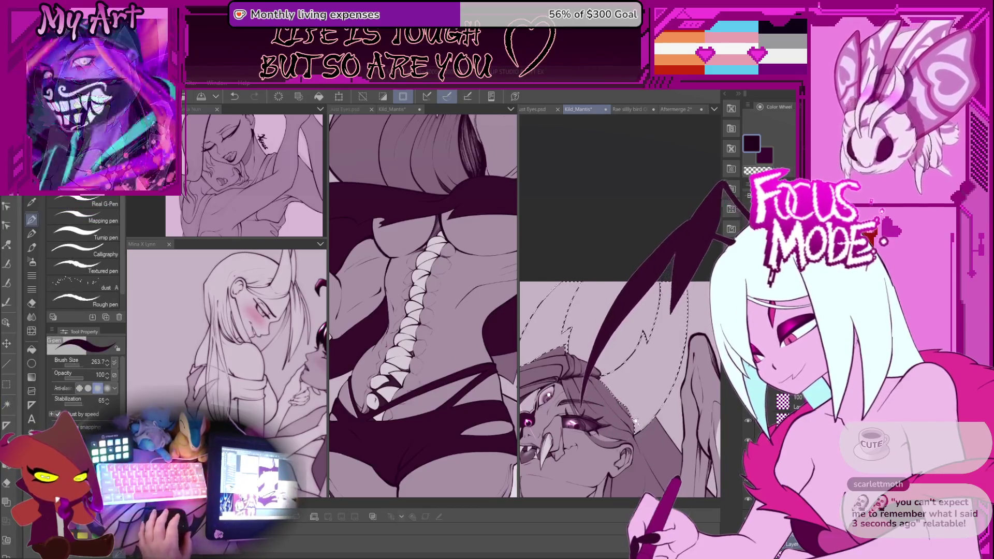
# Step: Paint the horns dark purple with an enlarged brush, then deselect
pyautogui.scroll(-2, 609, 407)
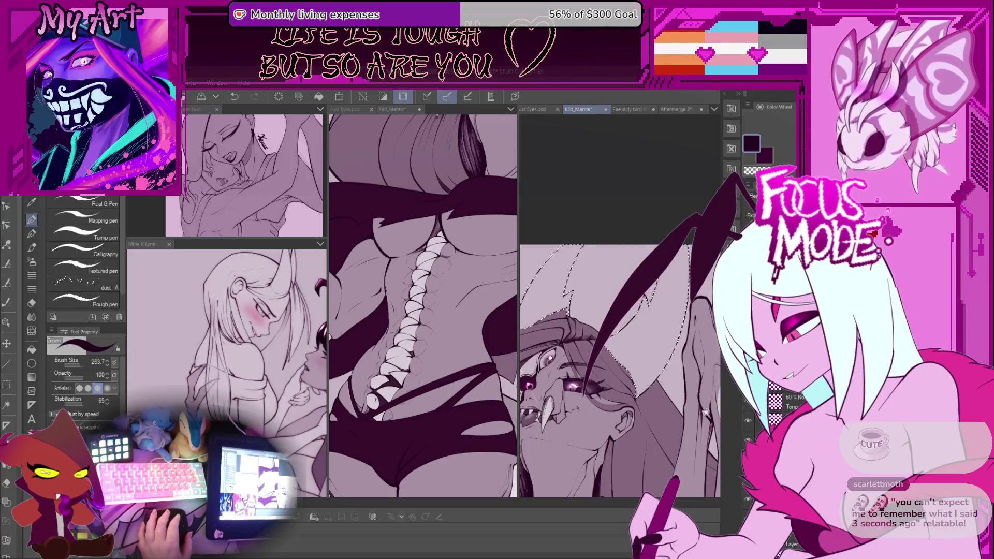
pyautogui.moveTo(611, 389); pyautogui.dragTo(621, 388)
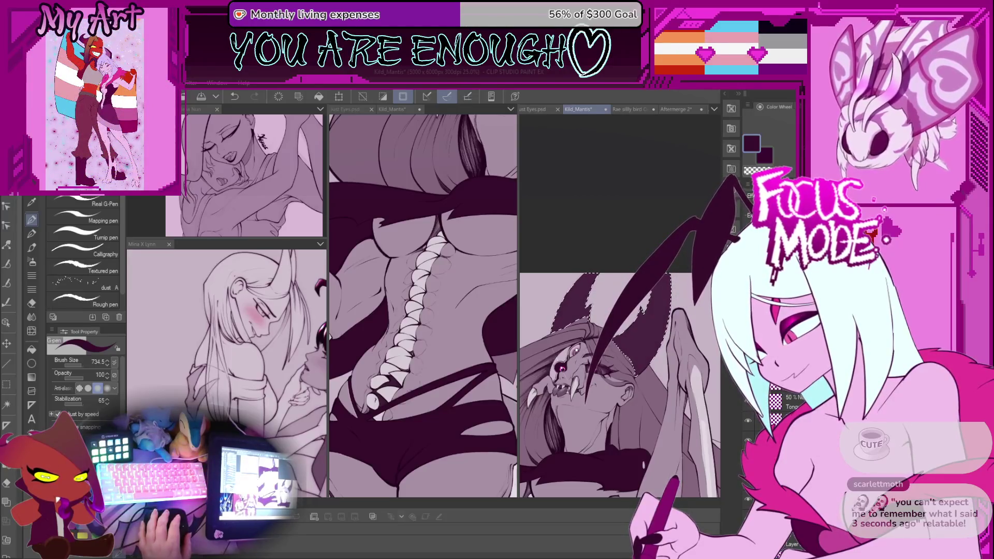
pyautogui.scroll(-5, 678, 300)
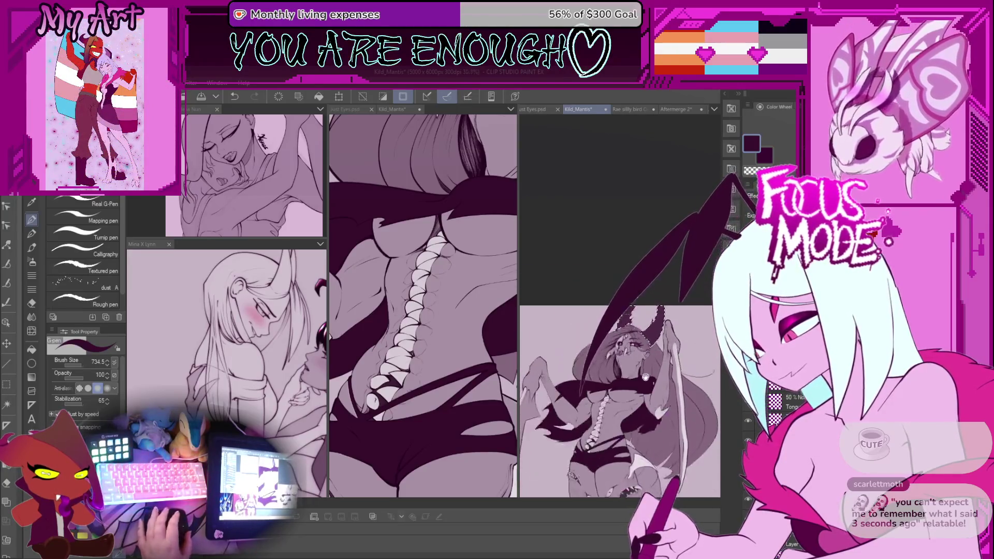
pyautogui.hotkey('ctrl', 'd')
# Step: Zoom out and reframe the view on the torso and spine
pyautogui.moveTo(671, 368); pyautogui.dragTo(646, 340)
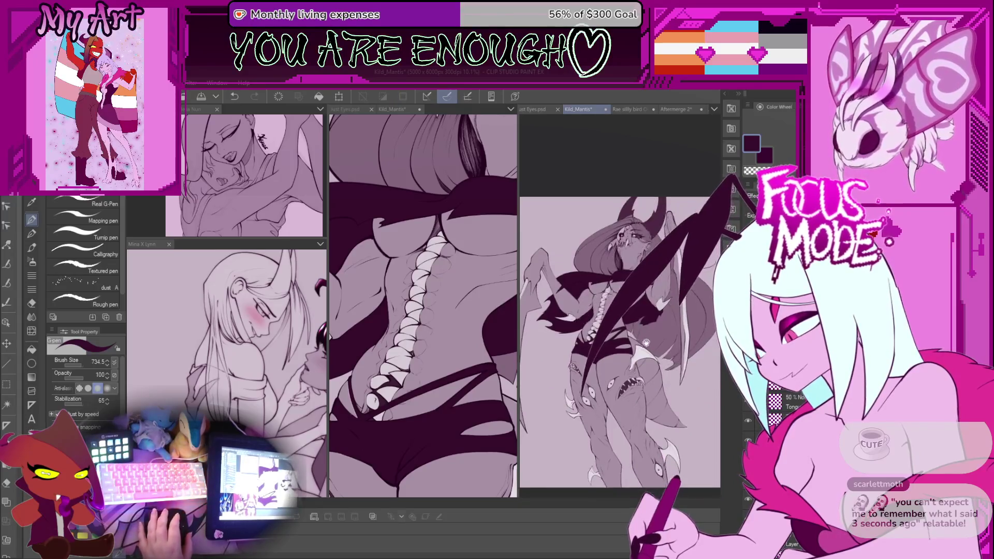
pyautogui.moveTo(672, 406); pyautogui.dragTo(673, 404)
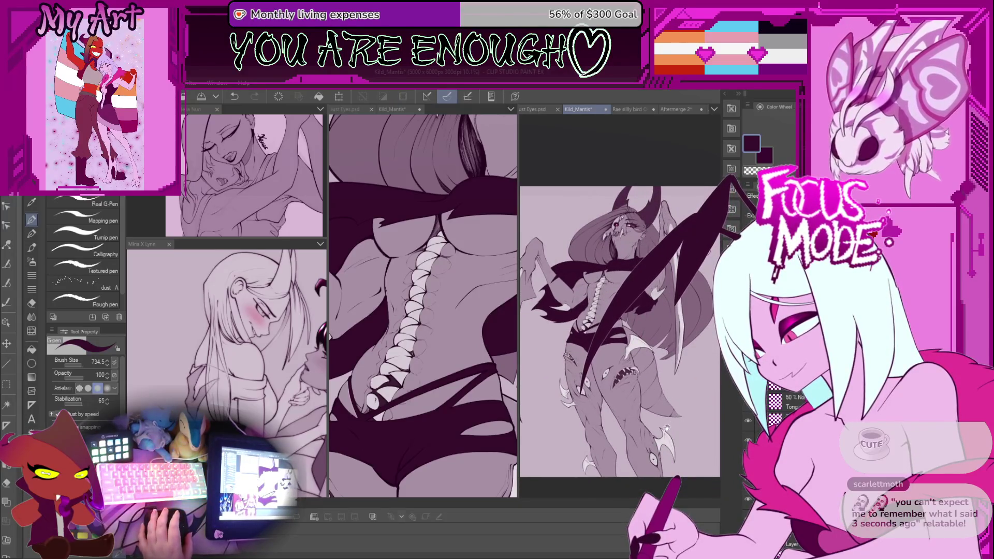
pyautogui.scroll(2, 668, 427)
pyautogui.scroll(1, 621, 409)
pyautogui.scroll(2, 587, 387)
pyautogui.moveTo(587, 387); pyautogui.dragTo(636, 368)
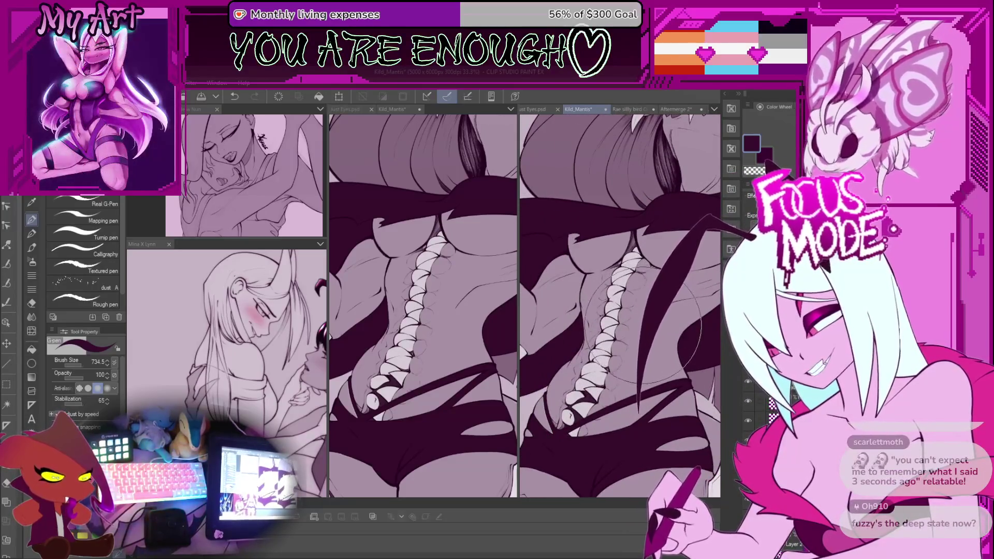
# Step: Redraw the long dark diagonal G-pen stroke across the torso, then zoom out
pyautogui.moveTo(718, 192); pyautogui.dragTo(579, 394)
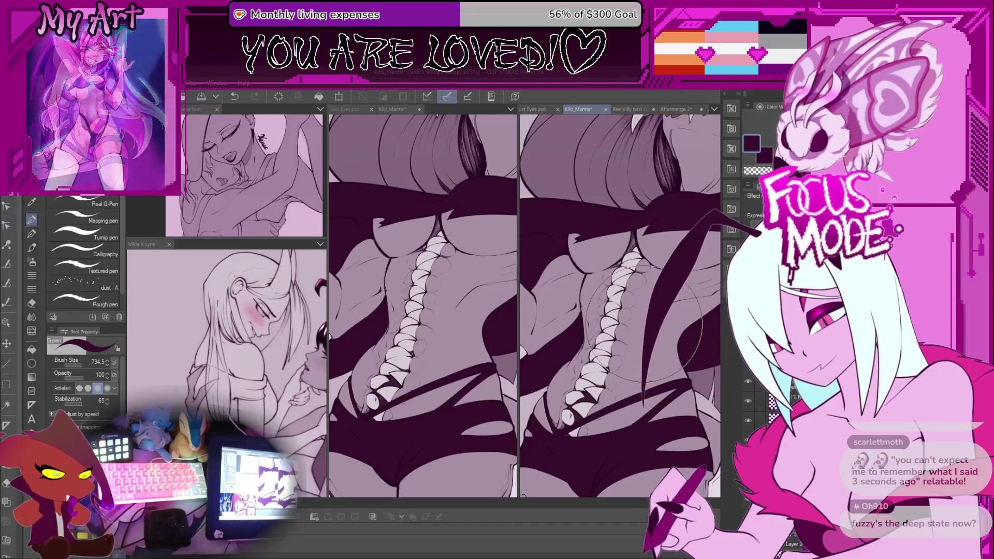
pyautogui.moveTo(579, 362); pyautogui.dragTo(735, 179)
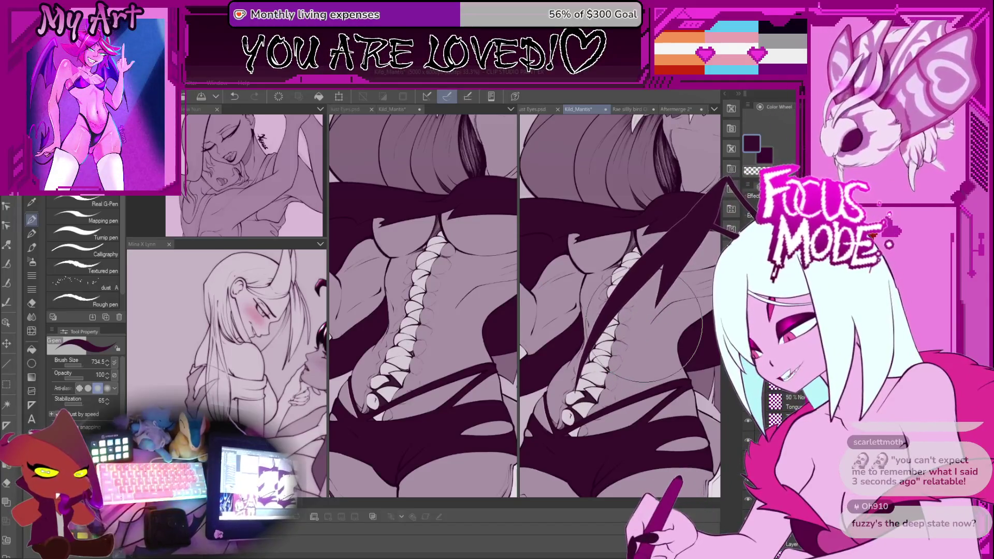
pyautogui.hotkey('ctrl', '-')
pyautogui.hotkey('ctrl', '-')
pyautogui.hotkey('ctrl', '-')
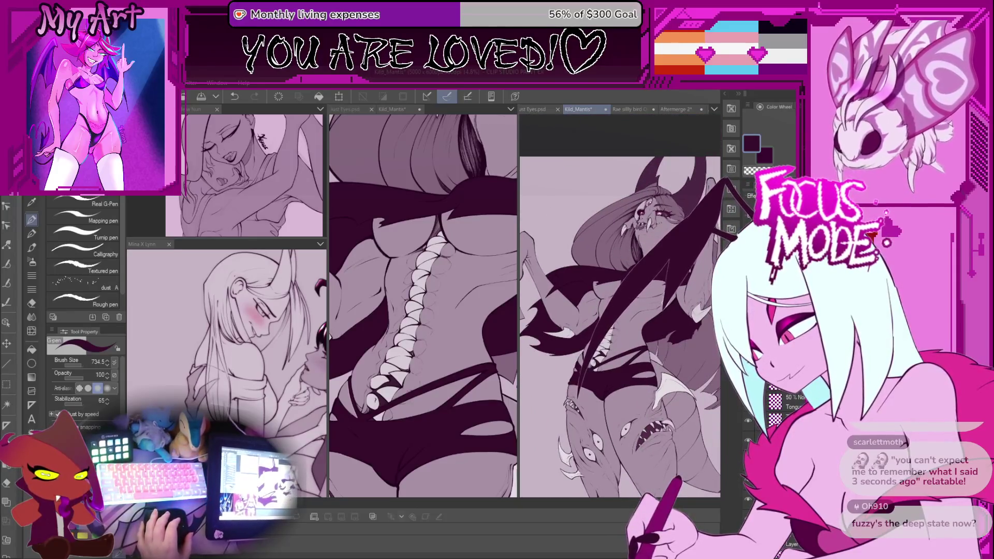
pyautogui.moveTo(665, 354); pyautogui.dragTo(657, 298)
pyautogui.moveTo(660, 410)
pyautogui.mouseDown()
pyautogui.moveTo(632, 394)
pyautogui.moveTo(661, 494)
pyautogui.mouseUp()
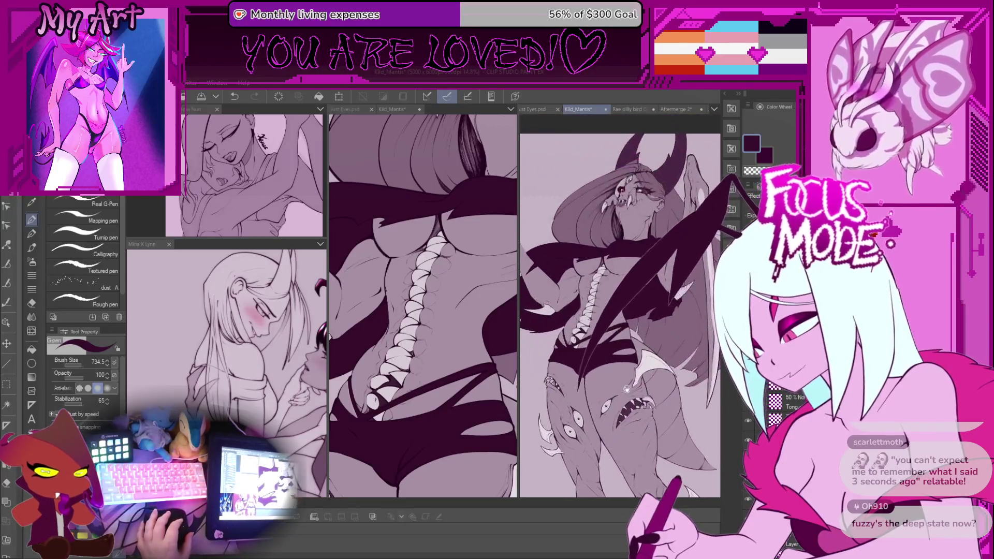
# Step: Frame the head and torso and Auto Select the mantis woman's body
pyautogui.scroll(2, 610, 338)
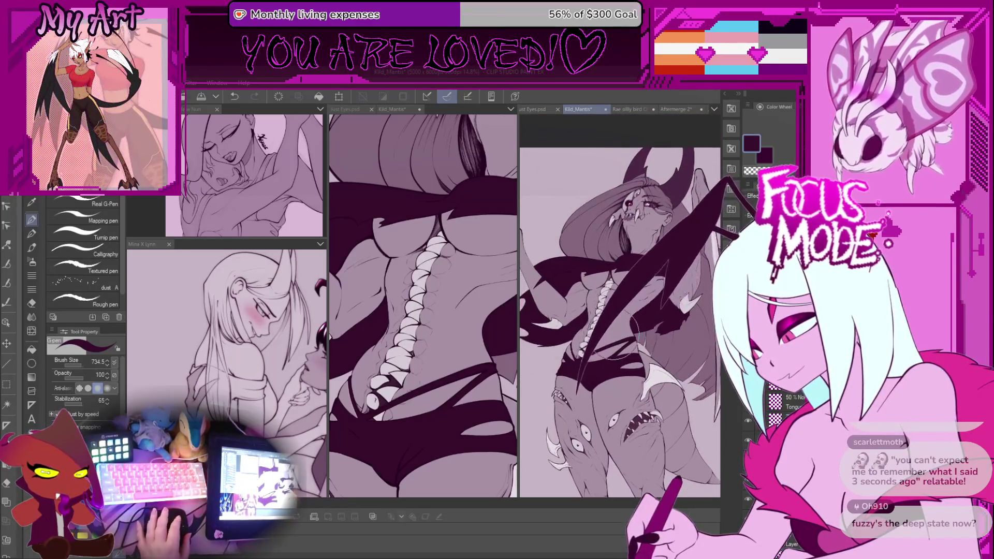
pyautogui.scroll(2, 609, 339)
pyautogui.scroll(2, 609, 339)
pyautogui.scroll(2, 609, 338)
pyautogui.scroll(-1, 610, 338)
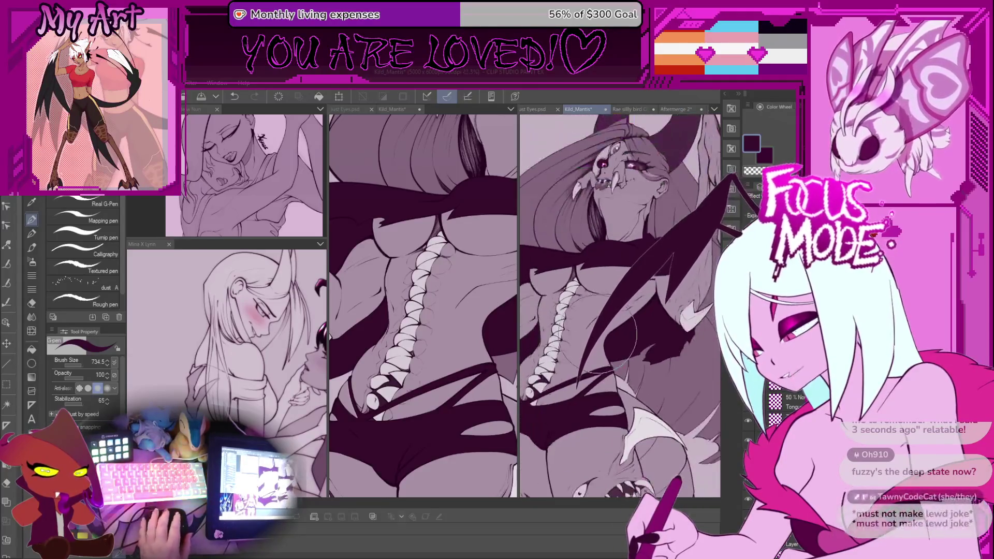
pyautogui.moveTo(610, 338); pyautogui.dragTo(628, 349)
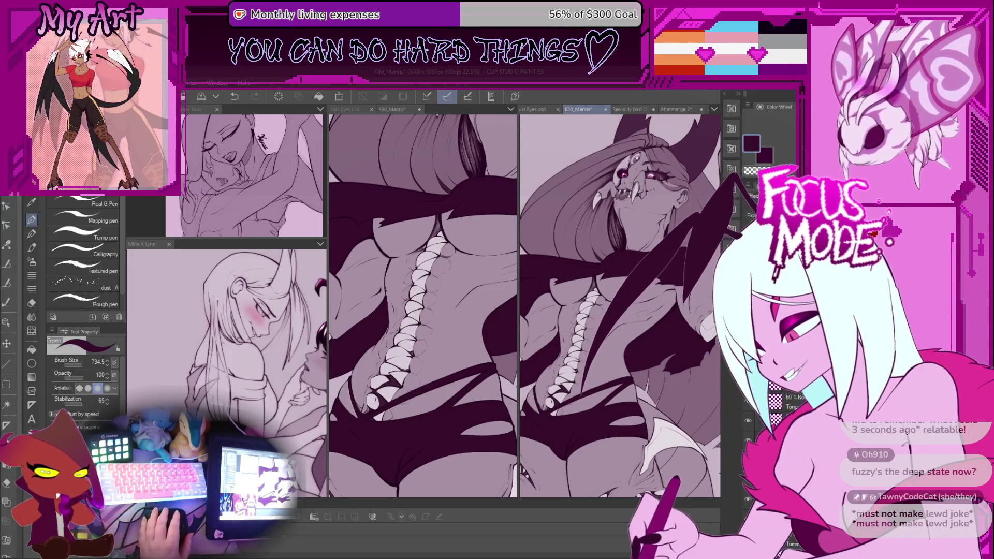
pyautogui.keyDown('ctrl'); pyautogui.click(774, 401); pyautogui.keyUp('ctrl')
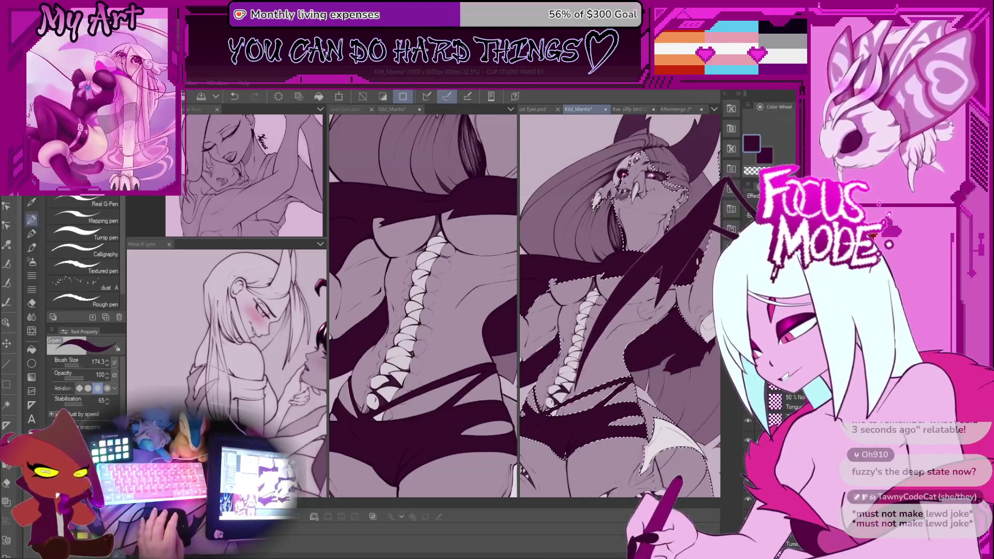
# Step: Try dark torso shading with a slightly larger Running color spray airbrush, then undo it
pyautogui.press('b')
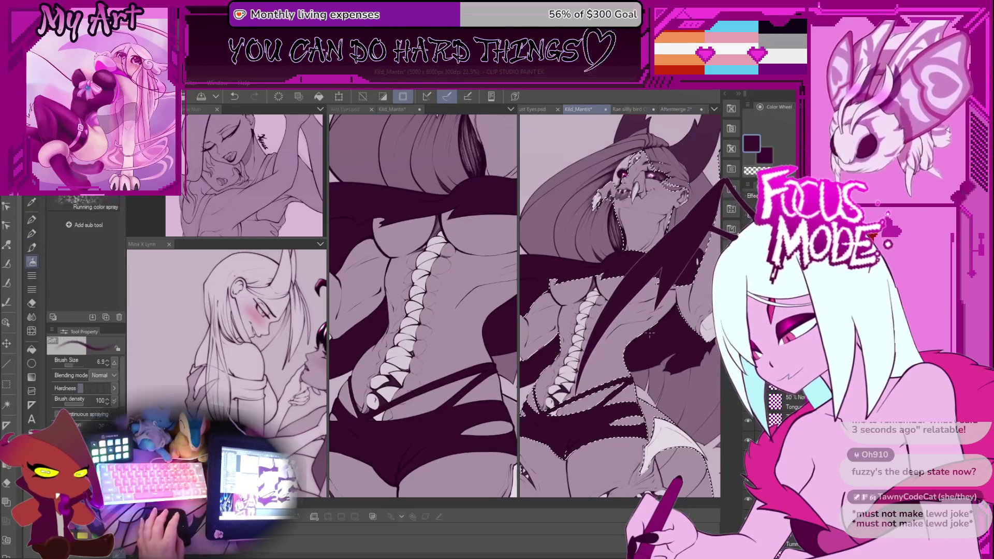
pyautogui.moveTo(668, 340)
pyautogui.mouseDown()
pyautogui.moveTo(647, 341)
pyautogui.moveTo(639, 357)
pyautogui.mouseUp()
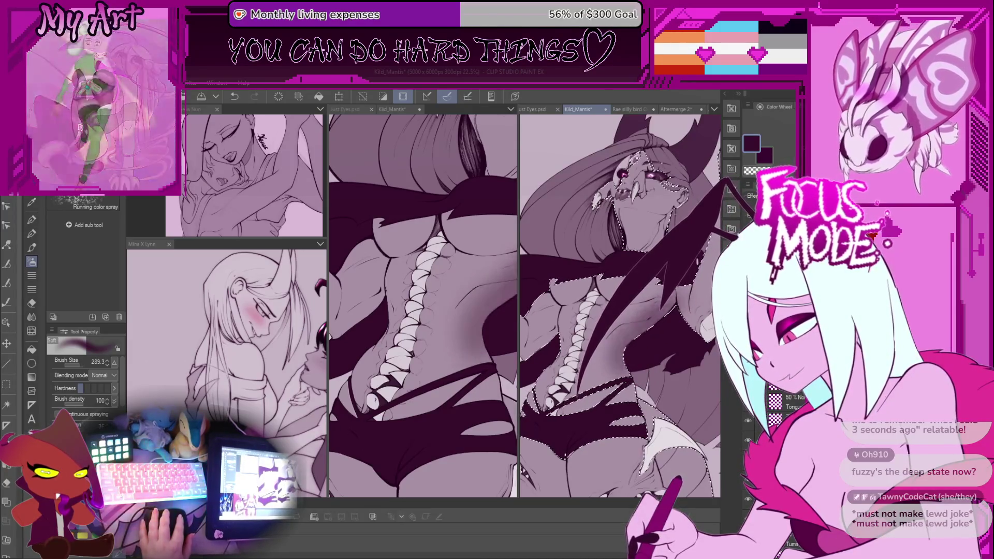
pyautogui.hotkey('ctrl', 'z')
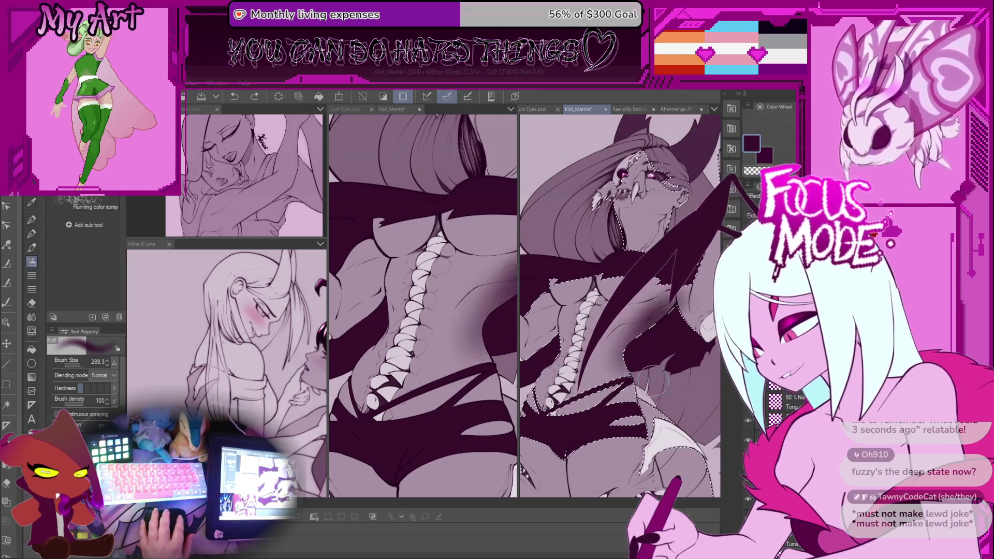
pyautogui.scroll(-2, 690, 362)
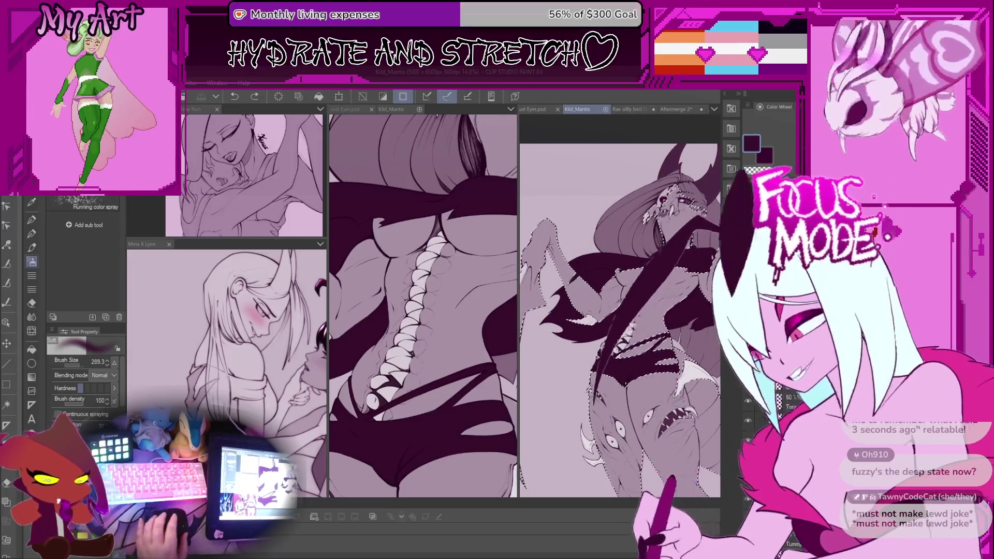
pyautogui.scroll(2, 629, 290)
pyautogui.scroll(1, 599, 302)
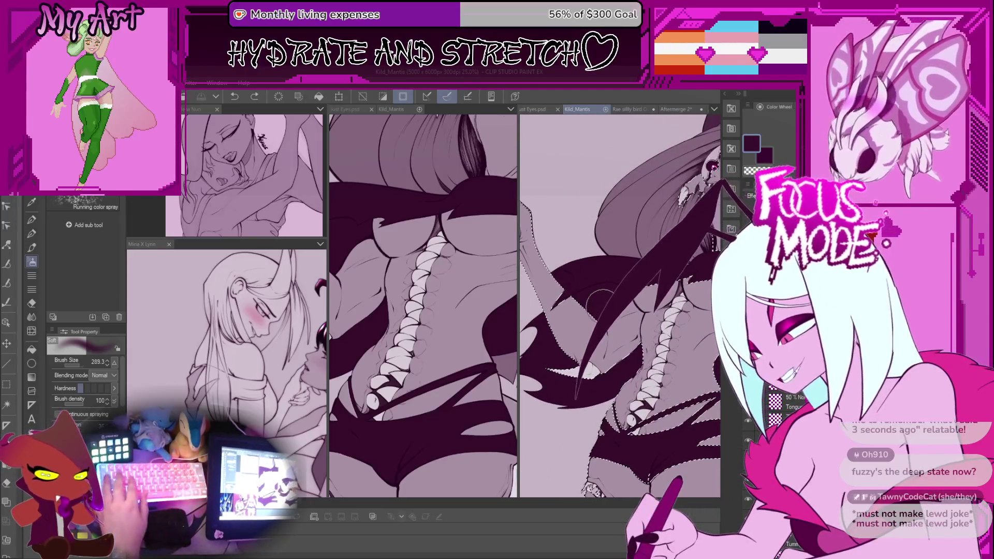
# Step: Try selecting a small area beside the raised arm by colour, then undo it
pyautogui.press('w')
pyautogui.click(587, 297)
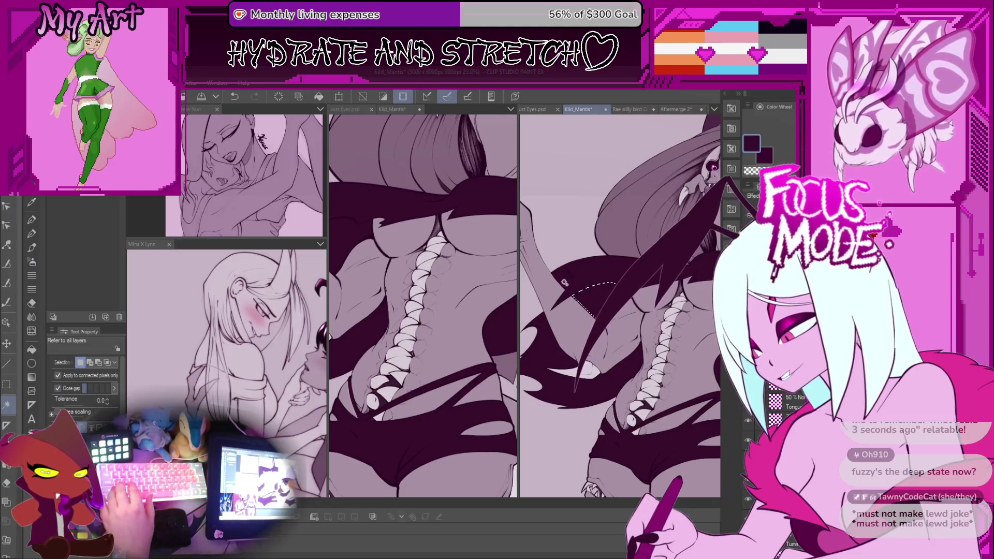
pyautogui.hotkey('ctrl', 'z')
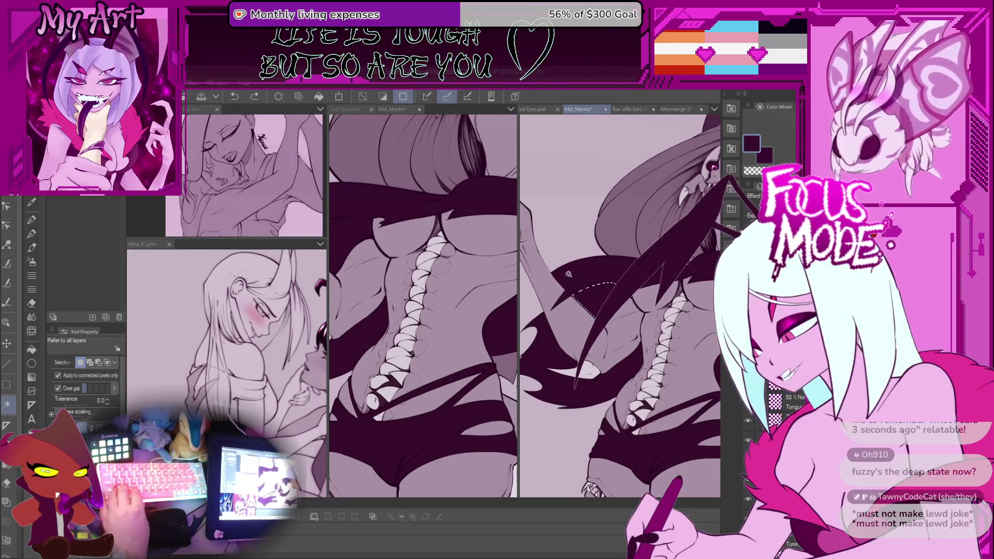
pyautogui.scroll(1, 573, 339)
pyautogui.scroll(1, 615, 330)
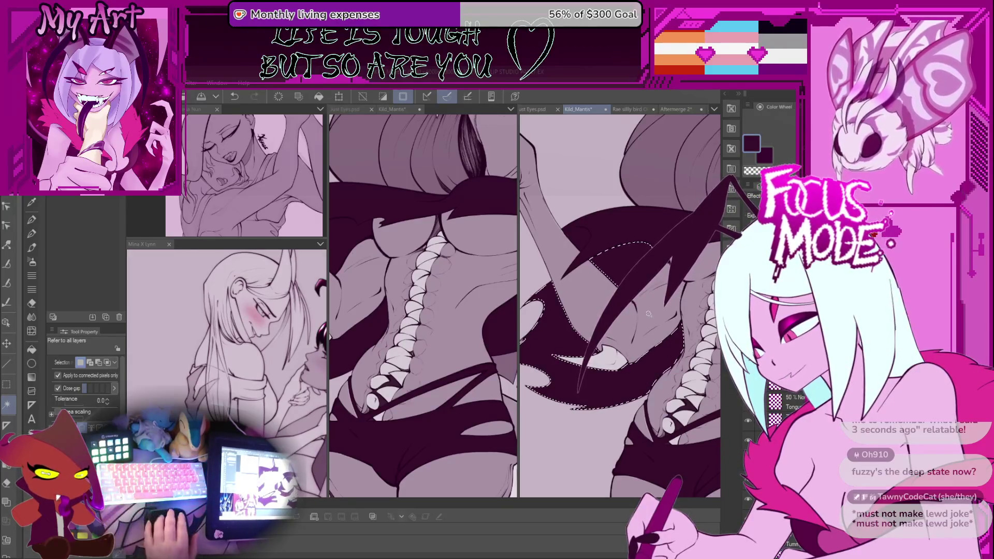
pyautogui.scroll(-1, 647, 313)
pyautogui.scroll(-1, 621, 338)
pyautogui.press('b')
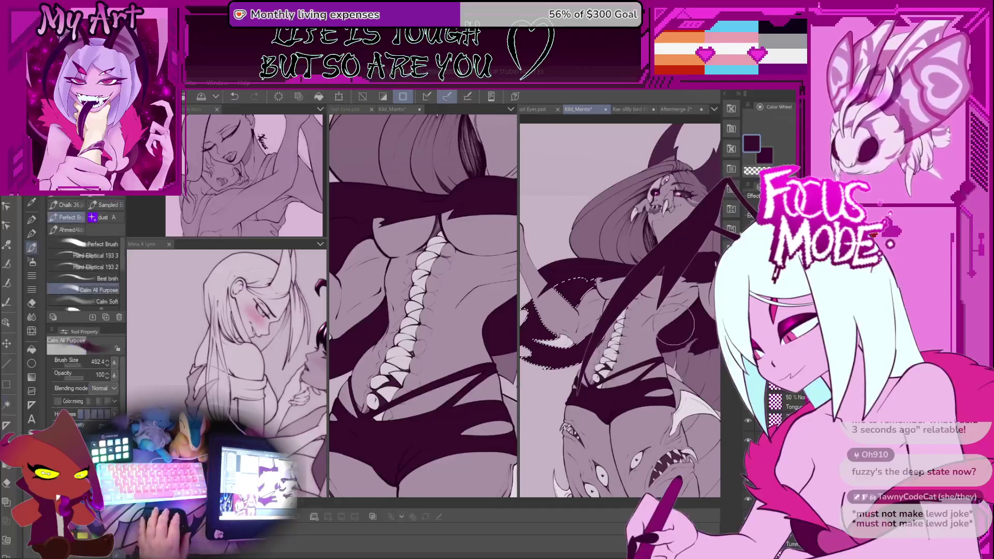
pyautogui.press('w')
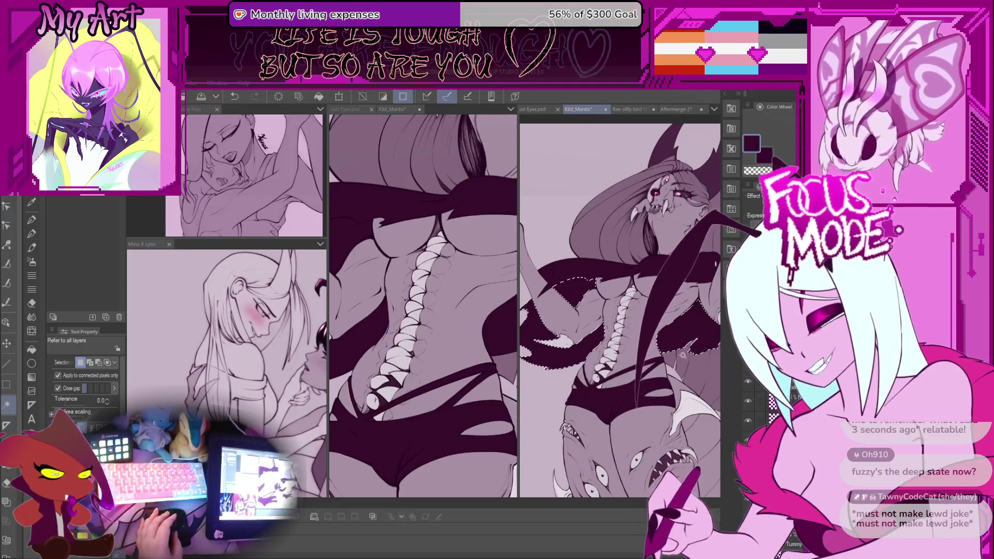
# Step: Spray soft dark purple shading over the torso and ribs, comparing with undo/redo
pyautogui.press('b')
pyautogui.press('b')
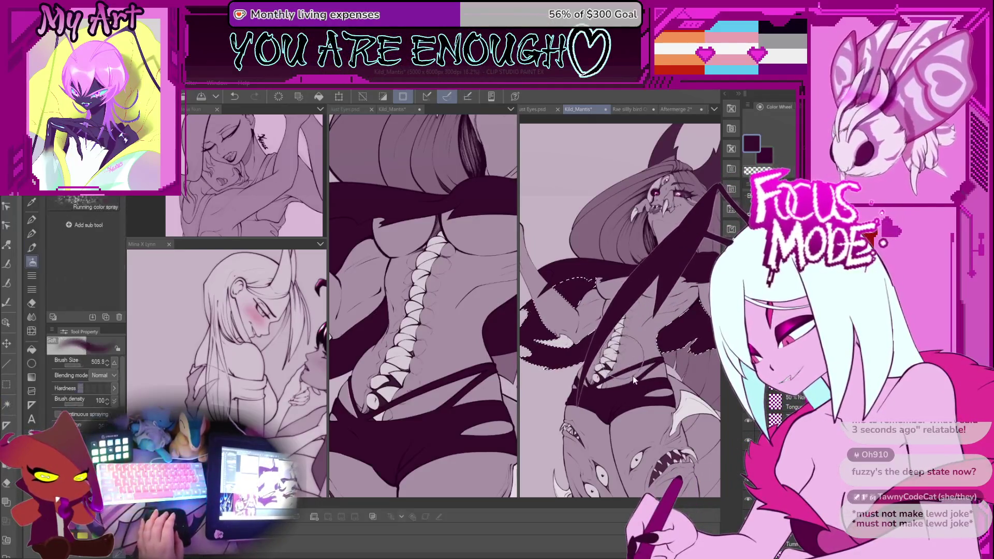
pyautogui.moveTo(699, 312); pyautogui.dragTo(689, 333)
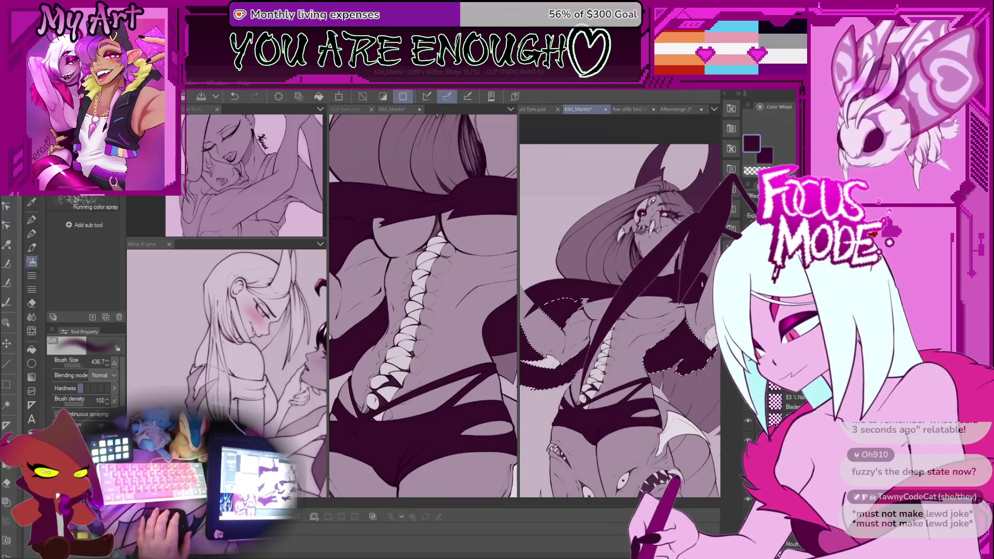
pyautogui.hotkey('ctrl', 'z')
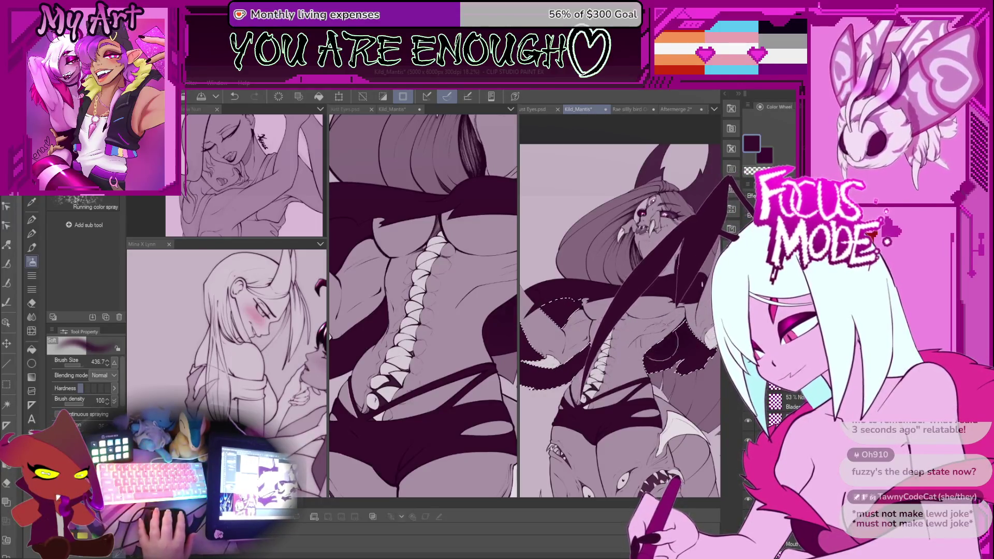
pyautogui.hotkey('ctrl', 'y')
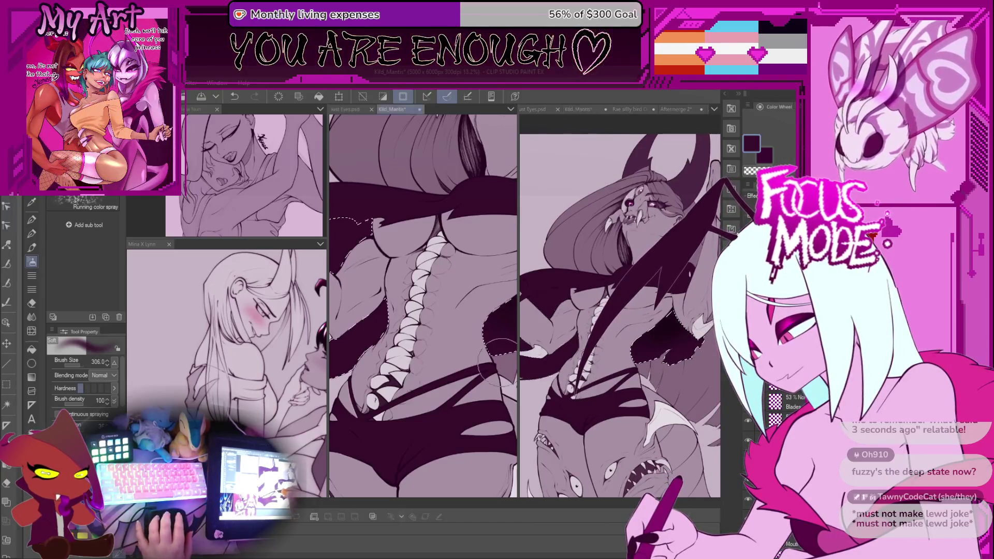
pyautogui.scroll(-2, 487, 348)
pyautogui.scroll(2, 441, 348)
pyautogui.scroll(1, 666, 327)
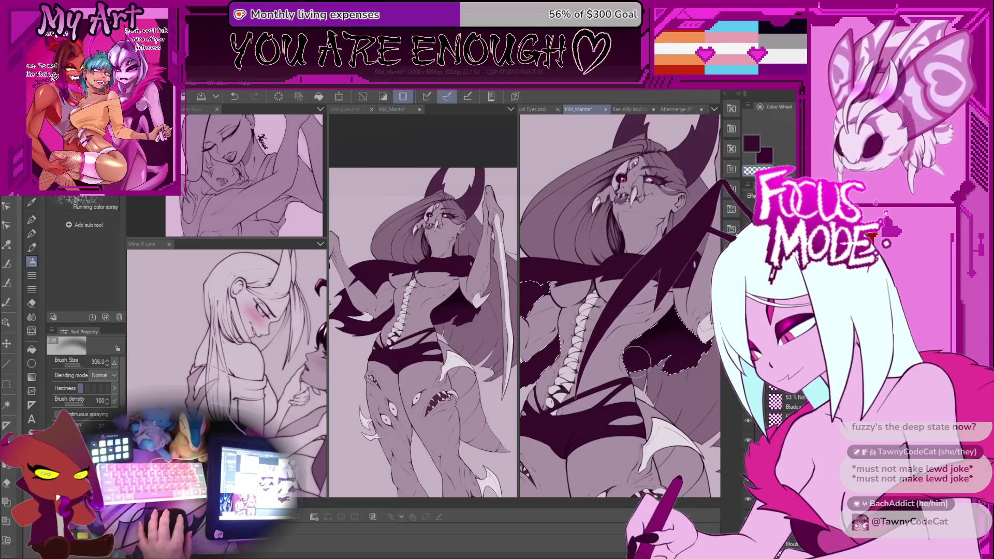
# Step: Pan across the close-up to the face and zoom out to see more of the figure
pyautogui.moveTo(595, 311); pyautogui.dragTo(680, 321)
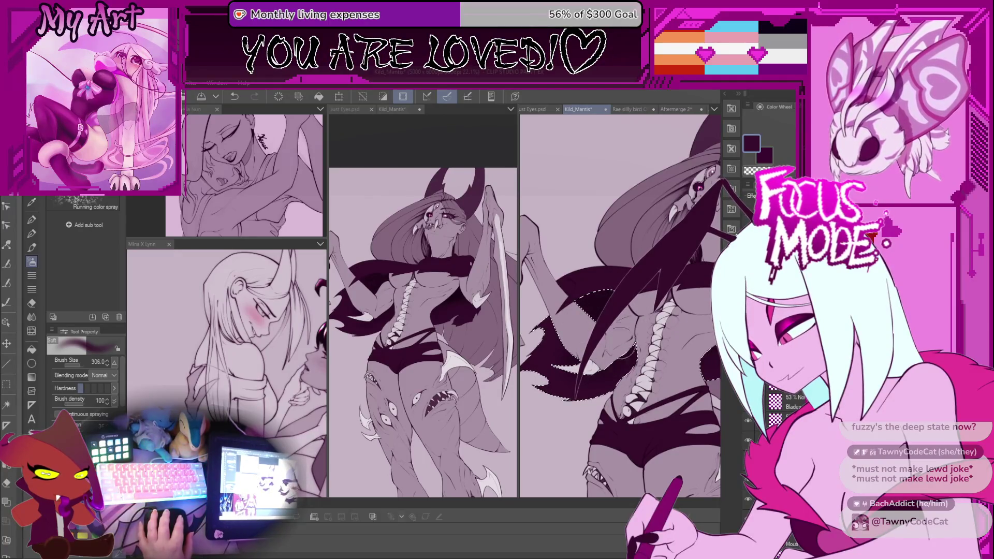
pyautogui.moveTo(679, 346)
pyautogui.mouseDown()
pyautogui.moveTo(594, 336)
pyautogui.moveTo(613, 363)
pyautogui.moveTo(609, 353)
pyautogui.mouseUp()
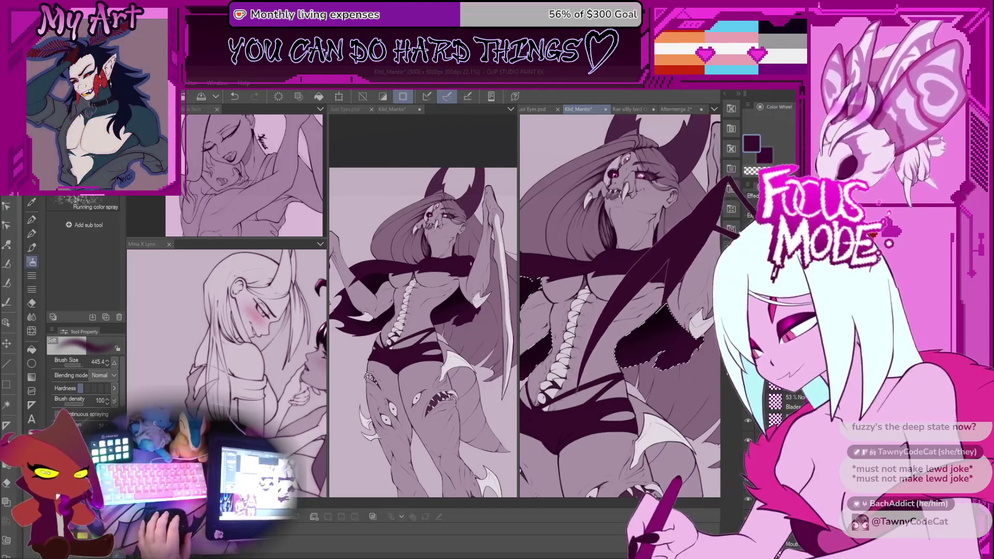
pyautogui.hotkey('ctrl', '-')
pyautogui.moveTo(629, 361); pyautogui.dragTo(679, 358)
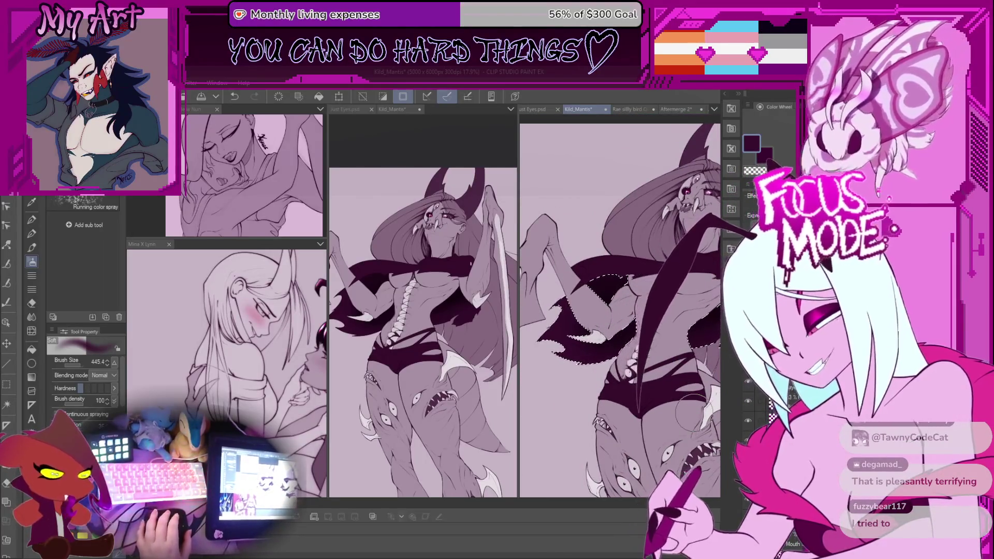
# Step: Rotate the selected wing and scythe arm diagonally, then switch to the Kild_Mantis pane
pyautogui.moveTo(693, 406); pyautogui.dragTo(585, 352)
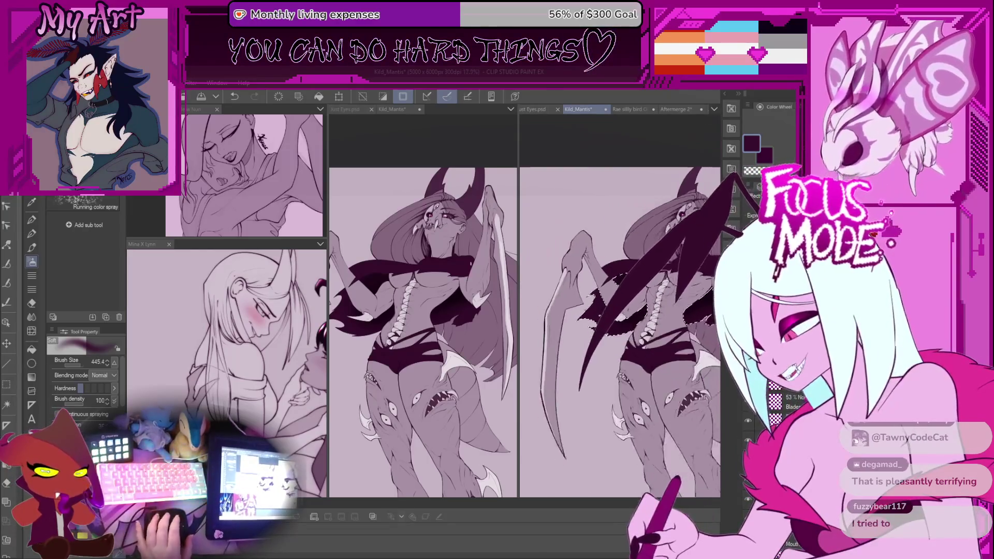
pyautogui.hotkey('ctrl', '+')
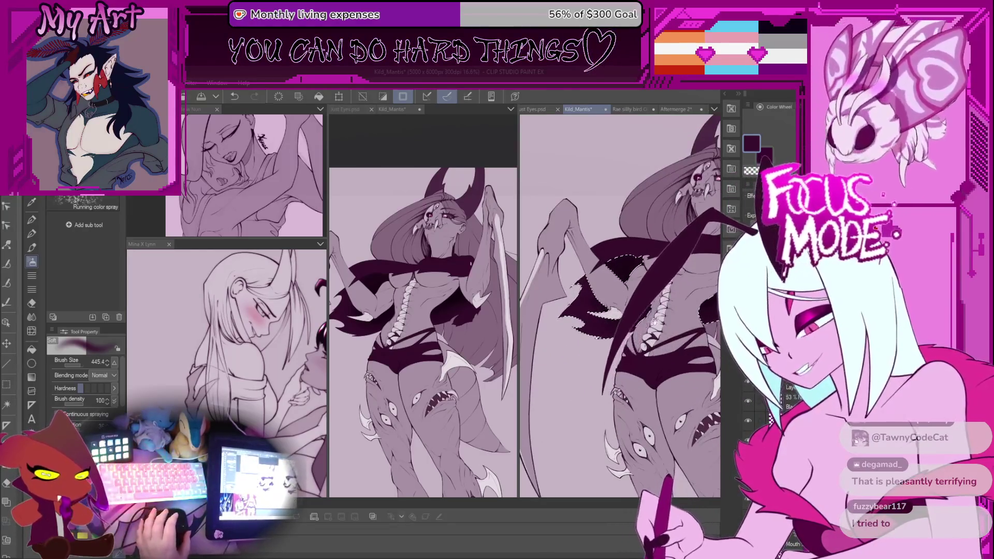
pyautogui.moveTo(563, 325)
pyautogui.mouseDown()
pyautogui.moveTo(506, 304)
pyautogui.moveTo(696, 299)
pyautogui.mouseUp()
pyautogui.click(506, 304)
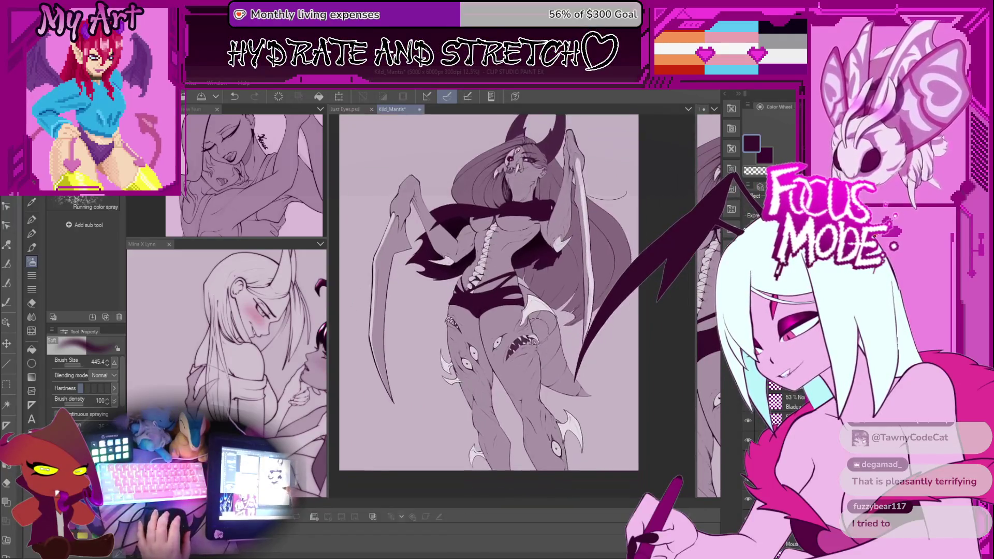
# Step: Zoom to the lower body and airbrush dark strokes along the wing edge beside the hip
pyautogui.scroll(3, 512, 305)
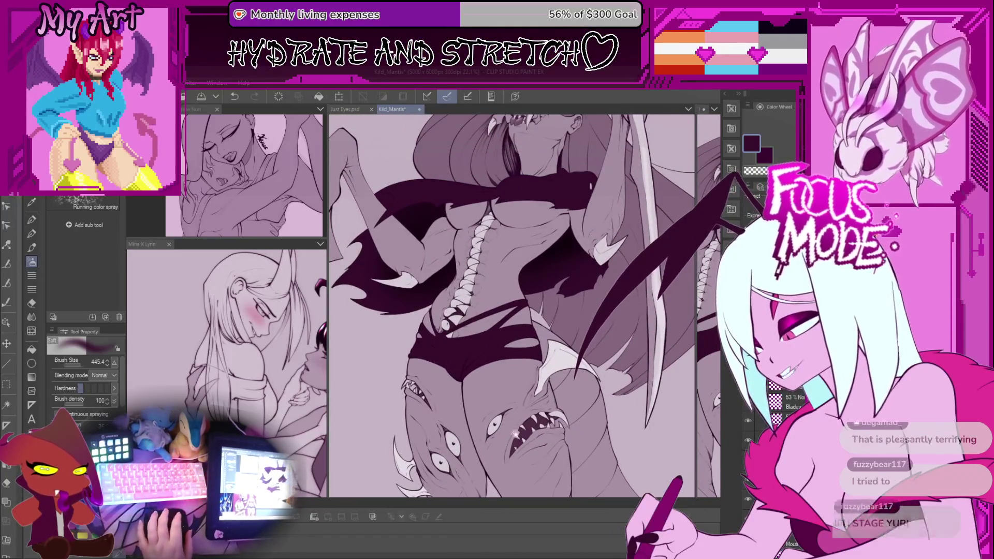
pyautogui.moveTo(559, 411)
pyautogui.mouseDown()
pyautogui.moveTo(573, 354)
pyautogui.moveTo(569, 395)
pyautogui.mouseUp()
pyautogui.scroll(-2, 574, 354)
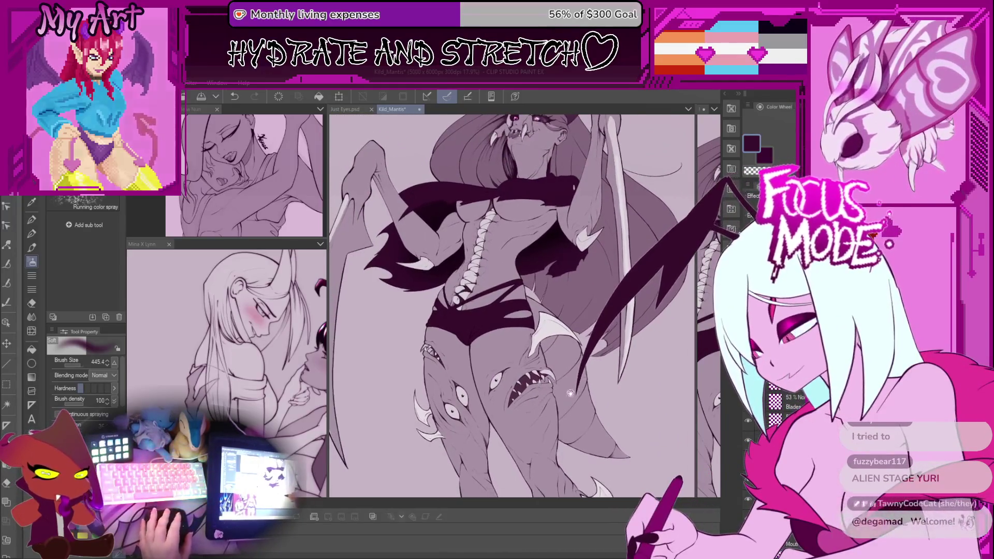
pyautogui.scroll(2, 570, 395)
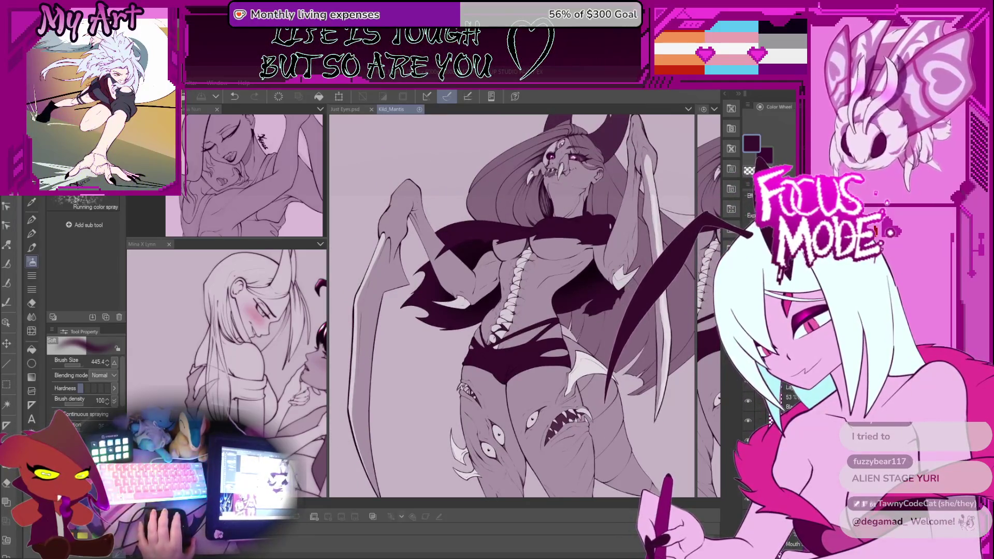
pyautogui.moveTo(614, 341); pyautogui.dragTo(624, 403)
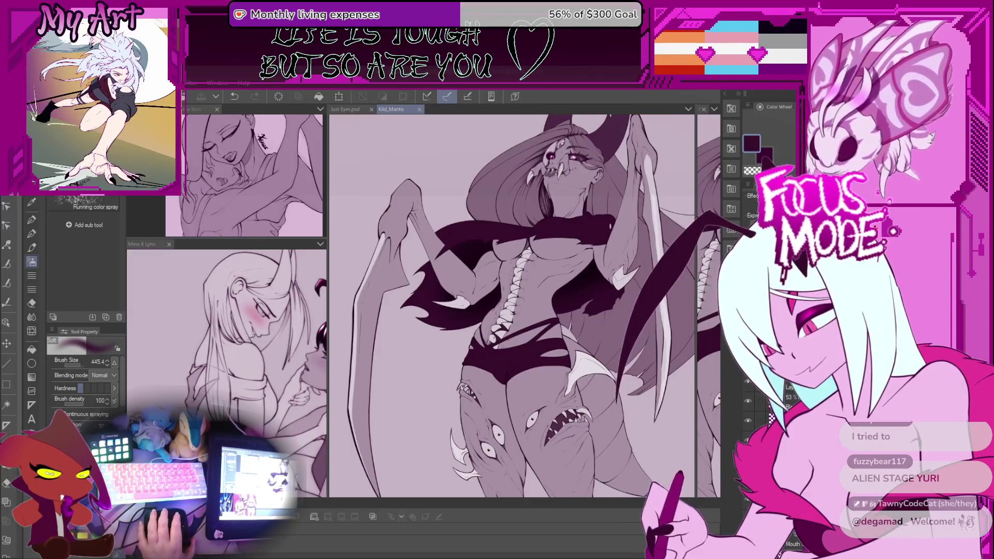
pyautogui.moveTo(623, 339); pyautogui.dragTo(616, 398)
pyautogui.moveTo(623, 339); pyautogui.dragTo(616, 401)
pyautogui.moveTo(628, 350); pyautogui.dragTo(618, 402)
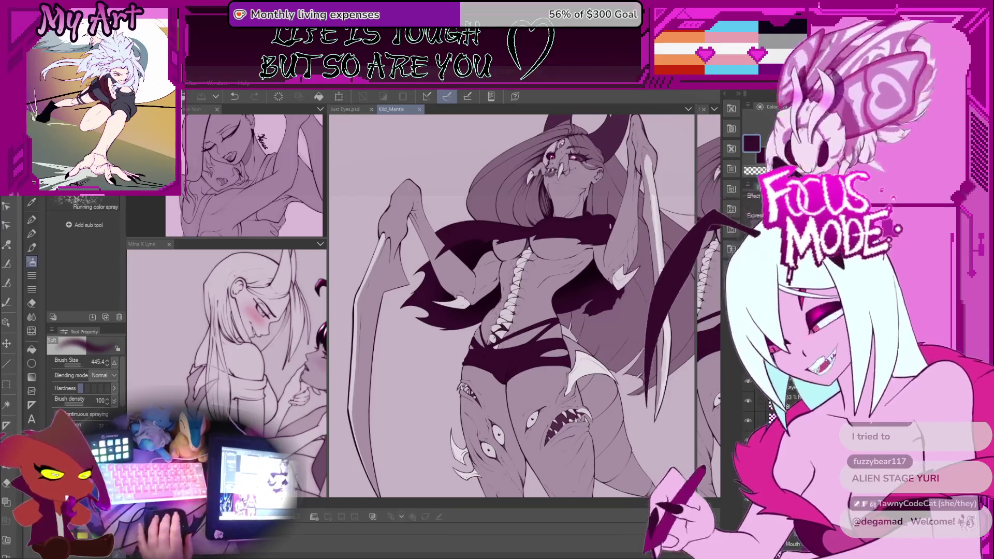
pyautogui.moveTo(603, 326); pyautogui.dragTo(579, 380)
# Step: Recentre the view on the figure, switch to the G-pen and undo the last change
pyautogui.moveTo(569, 337); pyautogui.dragTo(525, 311)
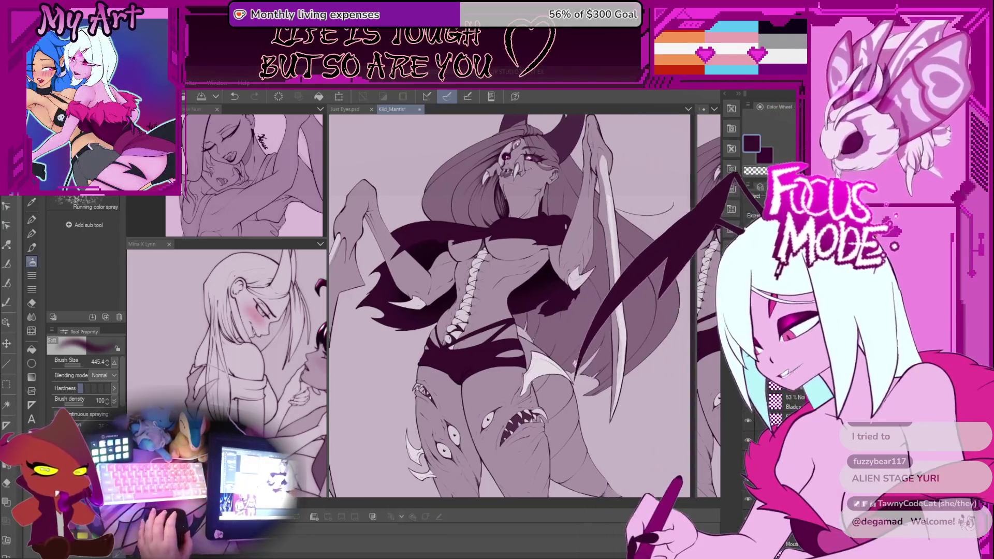
pyautogui.scroll(2, 543, 424)
pyautogui.scroll(-2, 542, 425)
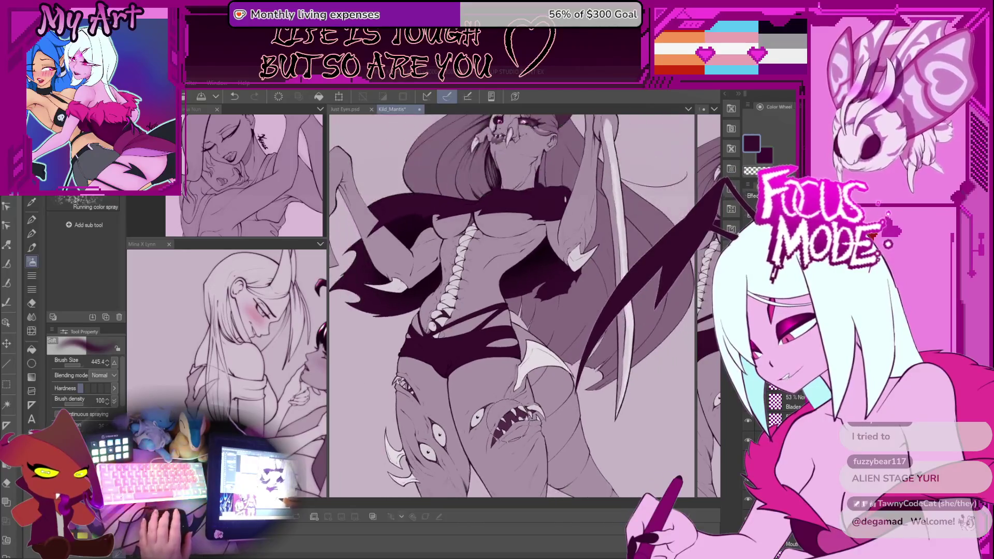
pyautogui.moveTo(573, 411); pyautogui.dragTo(580, 399)
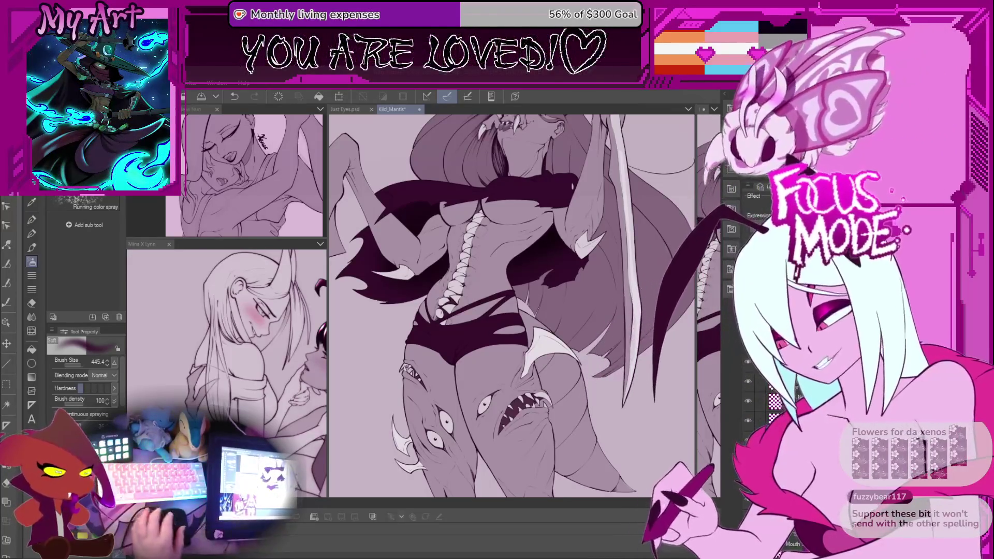
pyautogui.scroll(-3, 670, 275)
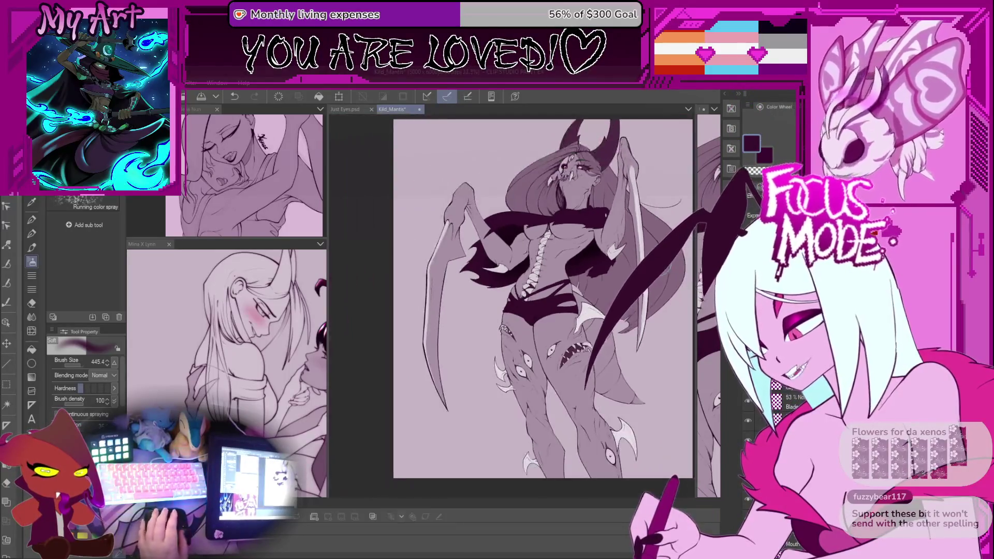
pyautogui.scroll(1, 621, 256)
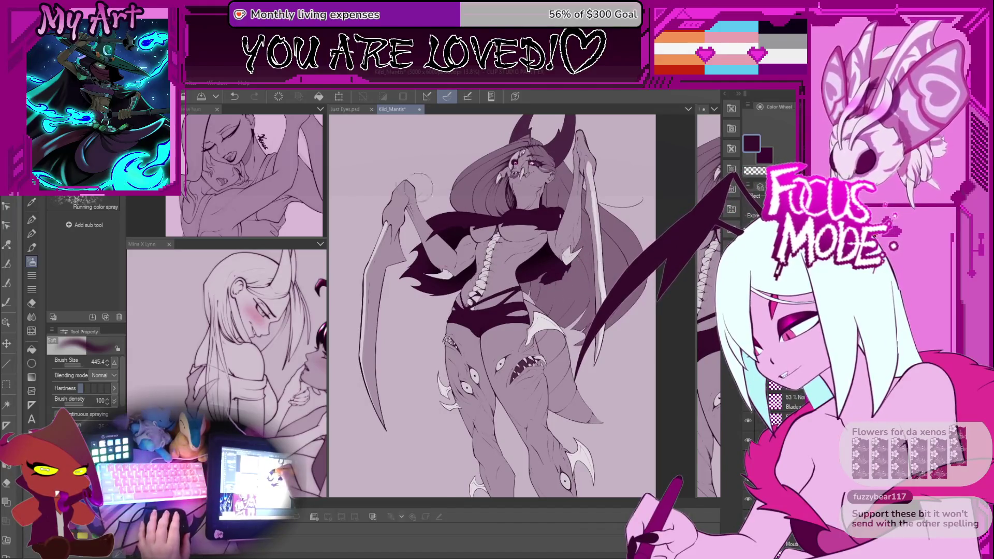
pyautogui.press('p')
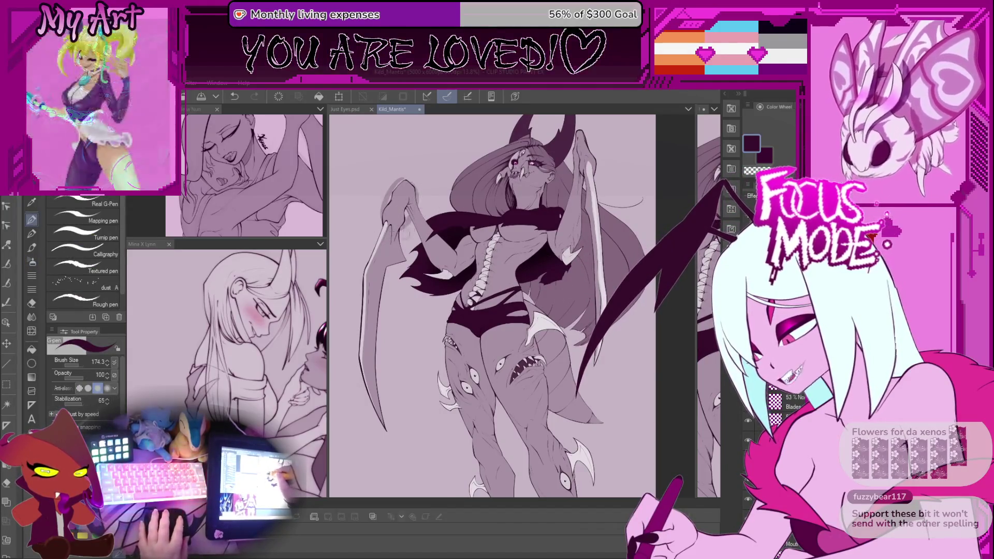
pyautogui.hotkey('ctrl', 'z')
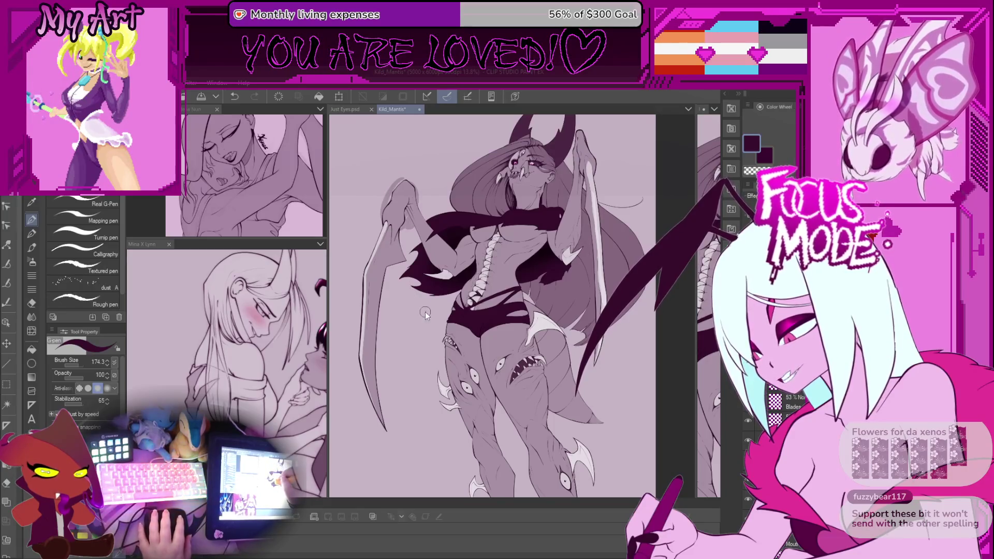